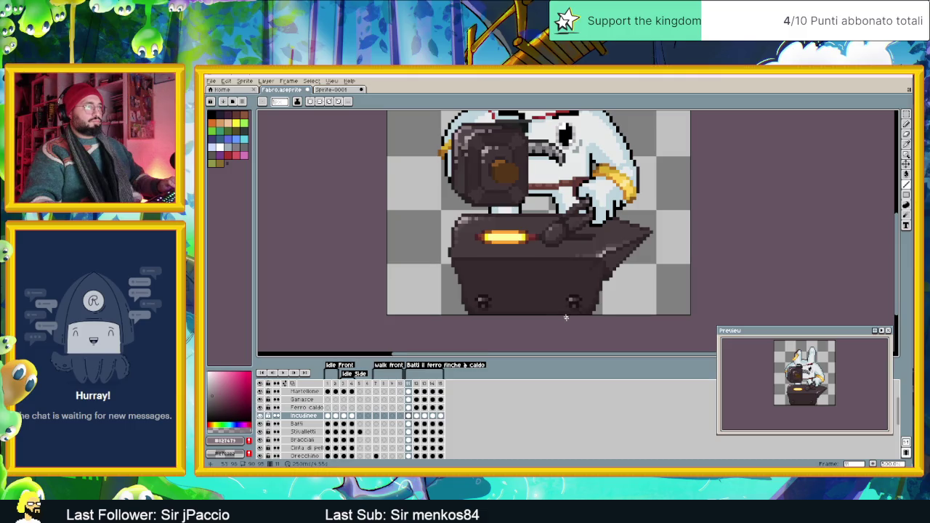
Step: Move to another animation frame and pick the anvil's dark grey as the drawing colour
{"action": "key", "text": "ctrl+z"}
{"action": "key", "text": "ctrl+z"}
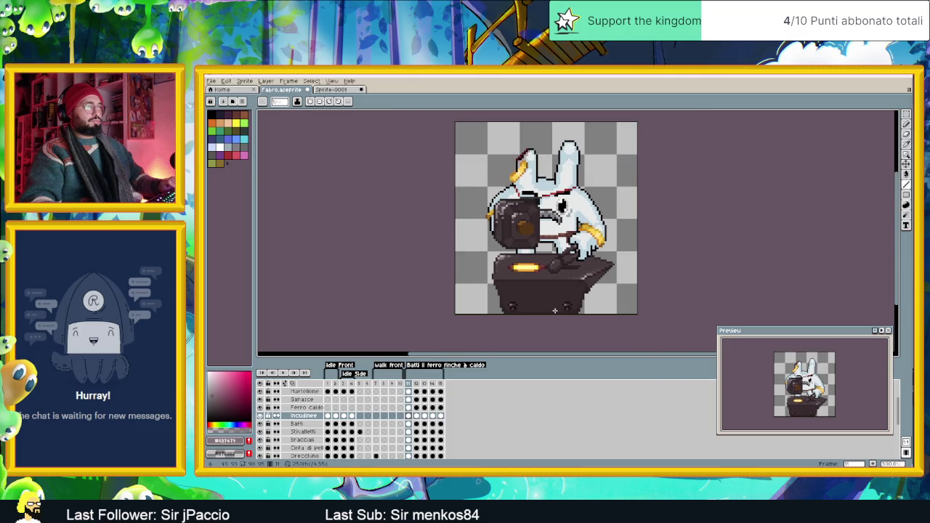
{"action": "scroll", "coordinate": [512, 314], "scroll_direction": "down", "scroll_amount": 1}
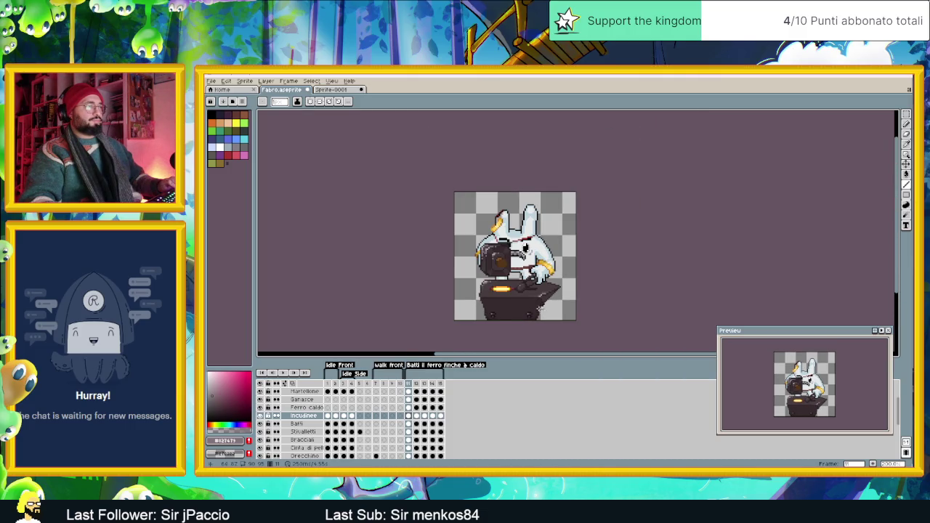
{"action": "scroll", "coordinate": [509, 313], "scroll_direction": "up", "scroll_amount": 1}
{"action": "scroll", "coordinate": [509, 313], "scroll_direction": "up", "scroll_amount": 1}
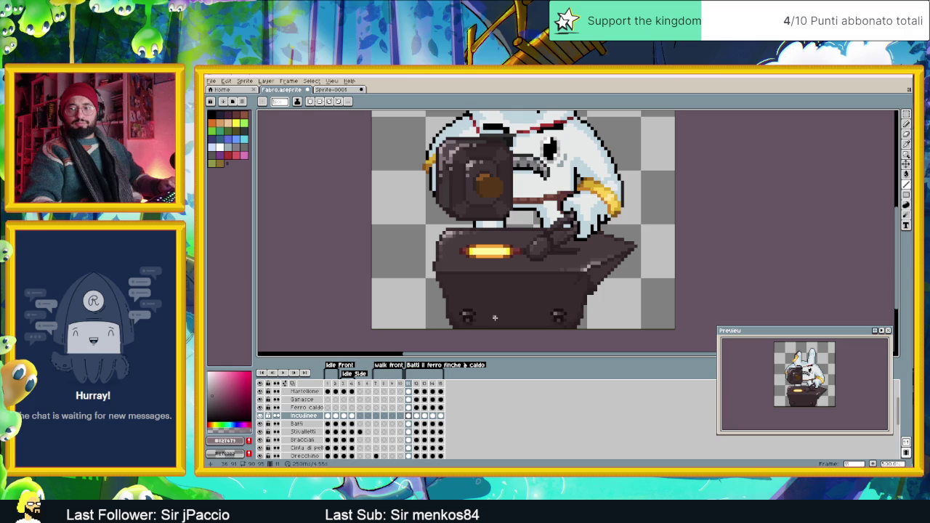
{"action": "left_click", "coordinate": [448, 191], "text": "alt"}
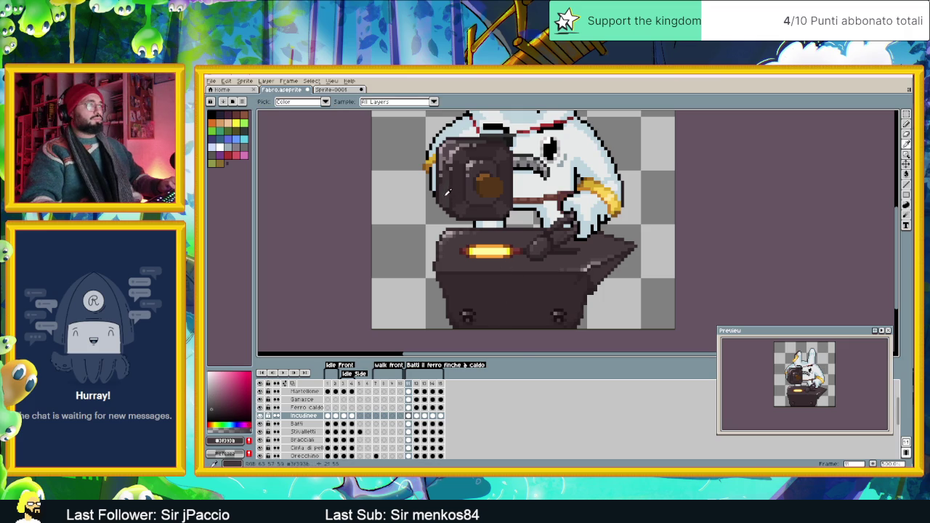
{"action": "scroll", "coordinate": [516, 313], "scroll_direction": "up", "scroll_amount": 2}
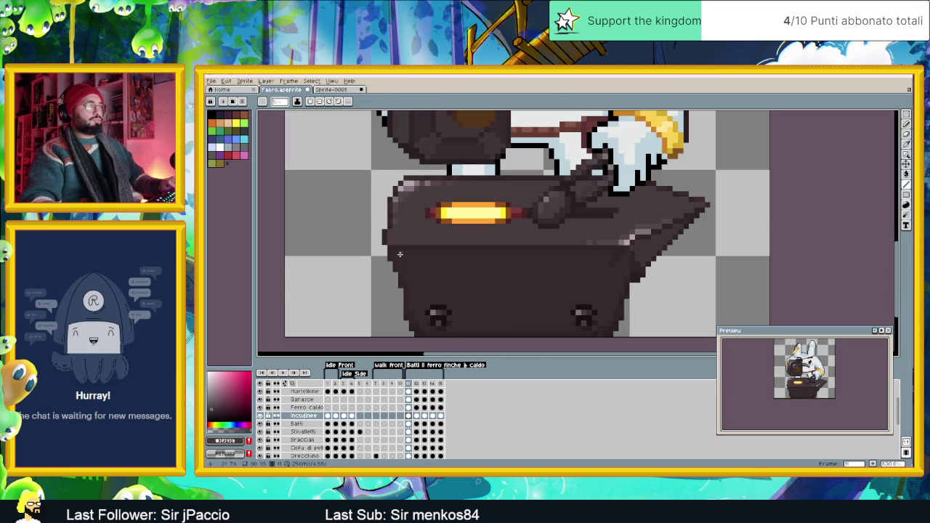
Step: Try lighter pencil strokes along the anvil's lower body, undoing each one
{"action": "left_click_drag", "start_coordinate": [395, 254], "coordinate": [606, 254]}
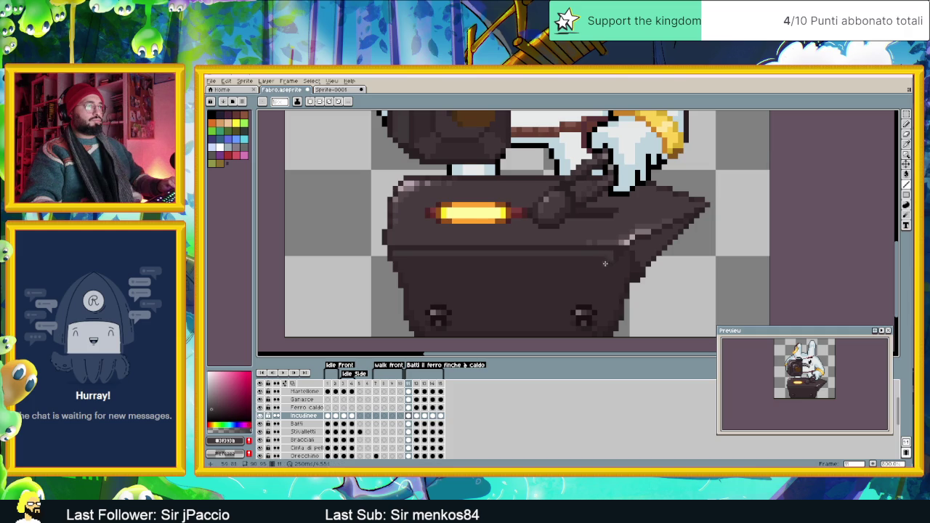
{"action": "key", "text": "ctrl+z"}
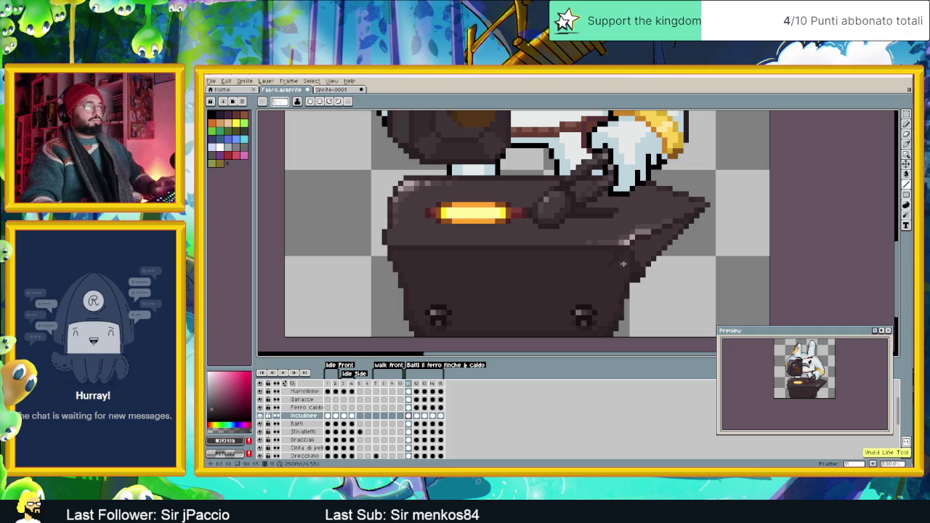
{"action": "mouse_move", "coordinate": [625, 263]}
{"action": "left_mouse_down"}
{"action": "mouse_move", "coordinate": [556, 308]}
{"action": "mouse_move", "coordinate": [461, 314]}
{"action": "left_mouse_up"}
{"action": "key", "text": "ctrl+z"}
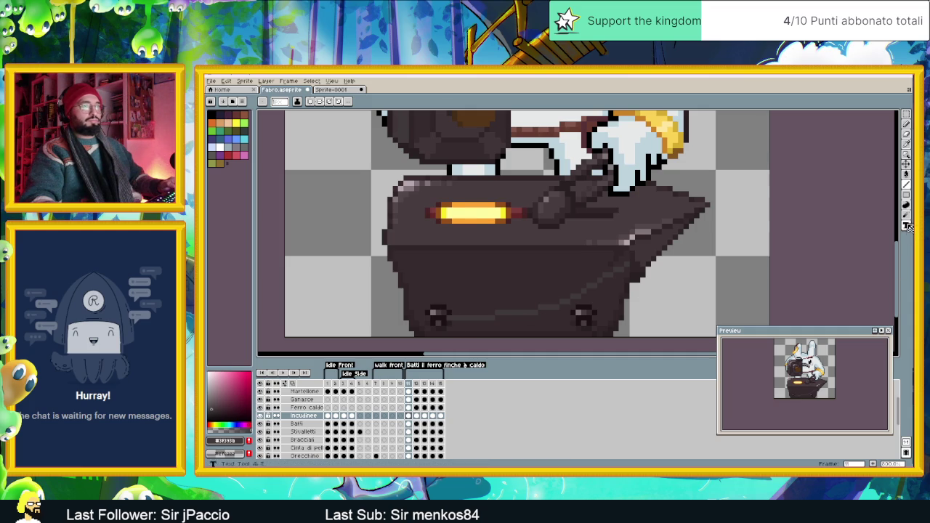
Step: Fill the anvil's lower face with a lighter tone, then with the darker #342528
{"action": "left_click", "coordinate": [906, 176]}
{"action": "left_click", "coordinate": [555, 324]}
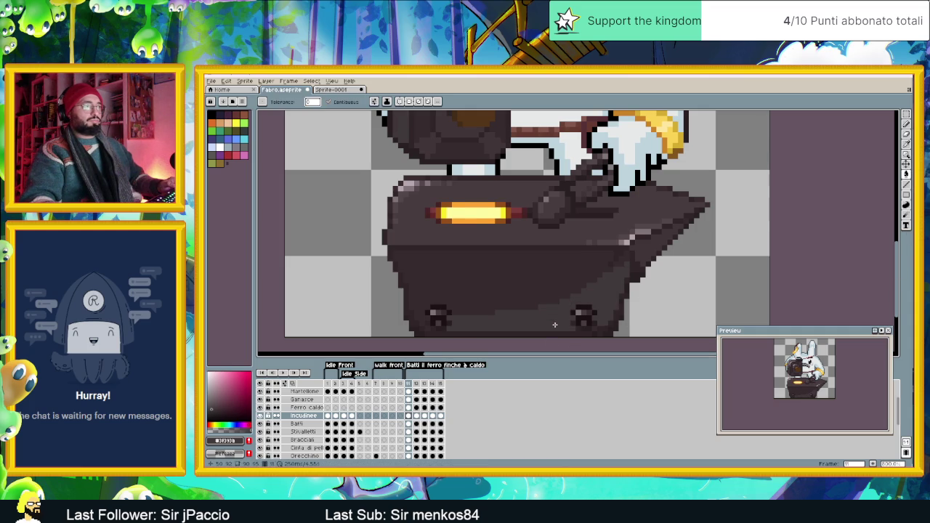
{"action": "scroll", "coordinate": [599, 342], "scroll_direction": "down", "scroll_amount": 2}
{"action": "scroll", "coordinate": [614, 308], "scroll_direction": "down", "scroll_amount": 1}
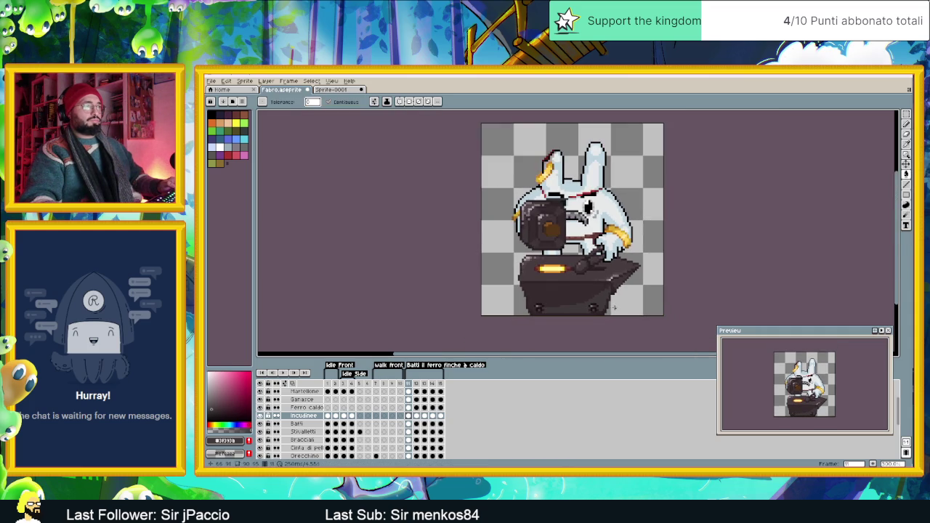
{"action": "scroll", "coordinate": [601, 313], "scroll_direction": "up", "scroll_amount": 2}
{"action": "left_click", "coordinate": [554, 309], "text": "alt"}
{"action": "left_click", "coordinate": [552, 304]}
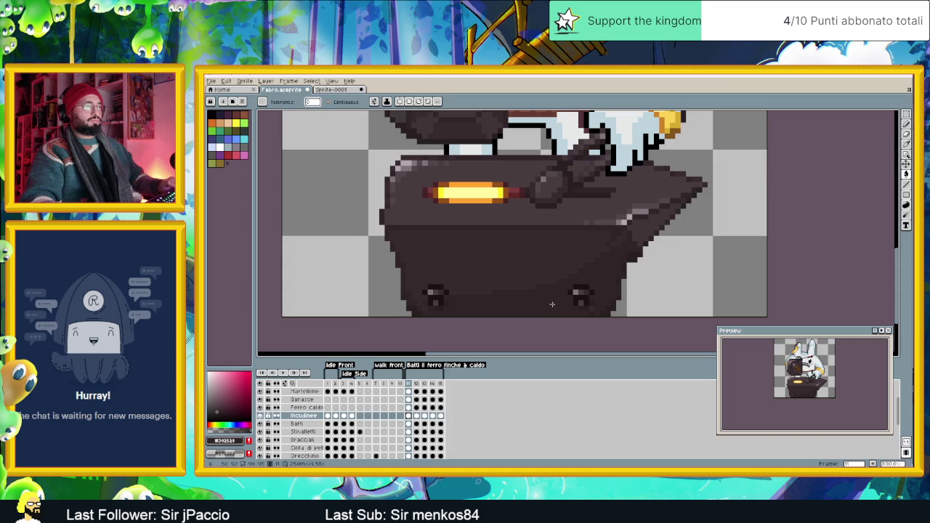
{"action": "scroll", "coordinate": [597, 324], "scroll_direction": "down", "scroll_amount": 2}
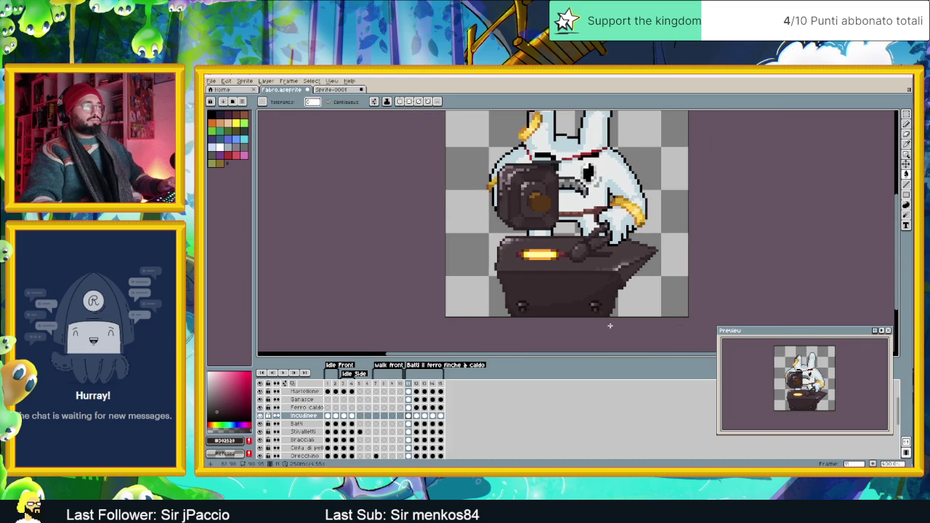
{"action": "scroll", "coordinate": [609, 326], "scroll_direction": "down", "scroll_amount": 2}
Step: Undo the last stroke on the anvil
{"action": "key", "text": "v"}
{"action": "key", "text": "ctrl+z"}
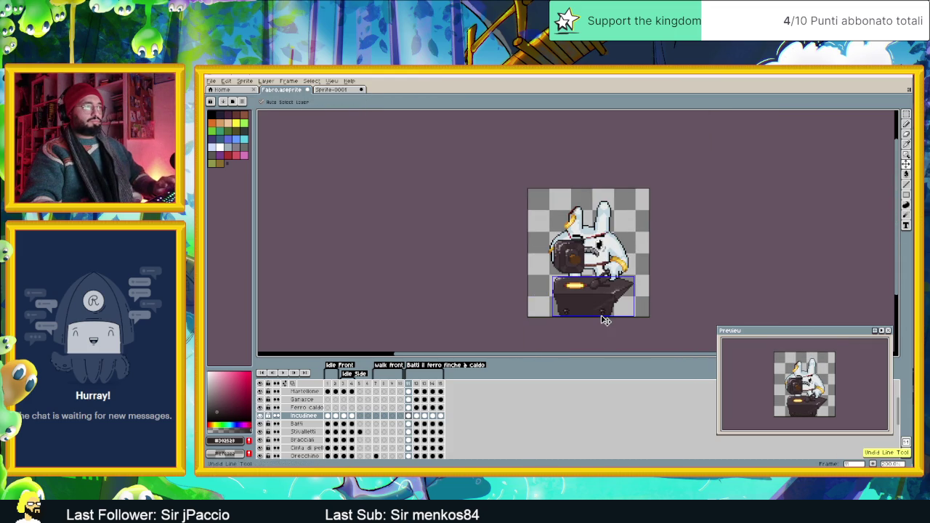
{"action": "key", "text": "w"}
{"action": "scroll", "coordinate": [602, 313], "scroll_direction": "up", "scroll_amount": 5}
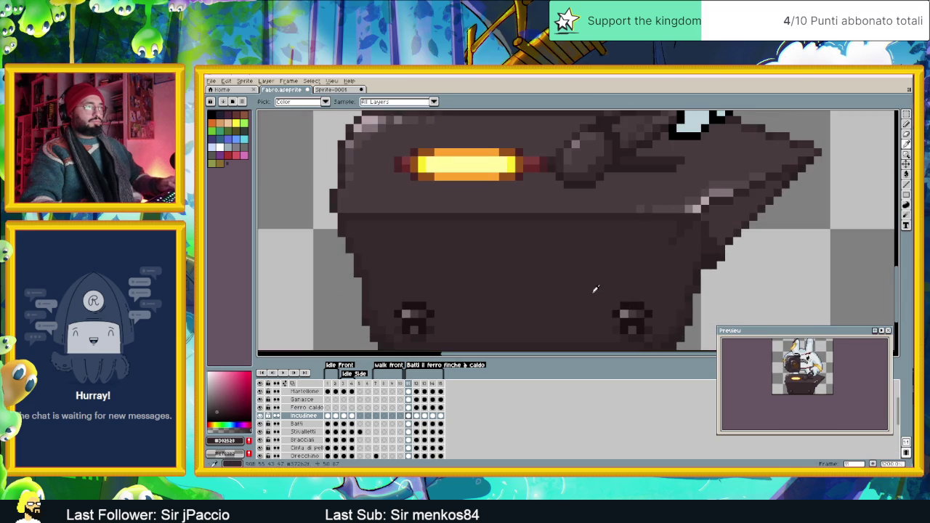
Step: Show the colour as HSV and pick the anvil's dark colour #302528
{"action": "left_click", "coordinate": [217, 412]}
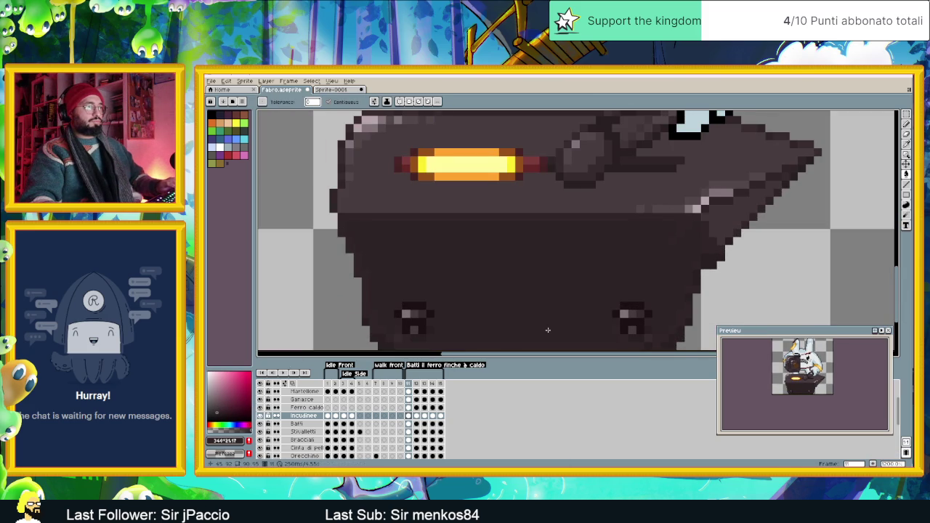
{"action": "left_click", "coordinate": [585, 315], "text": "alt"}
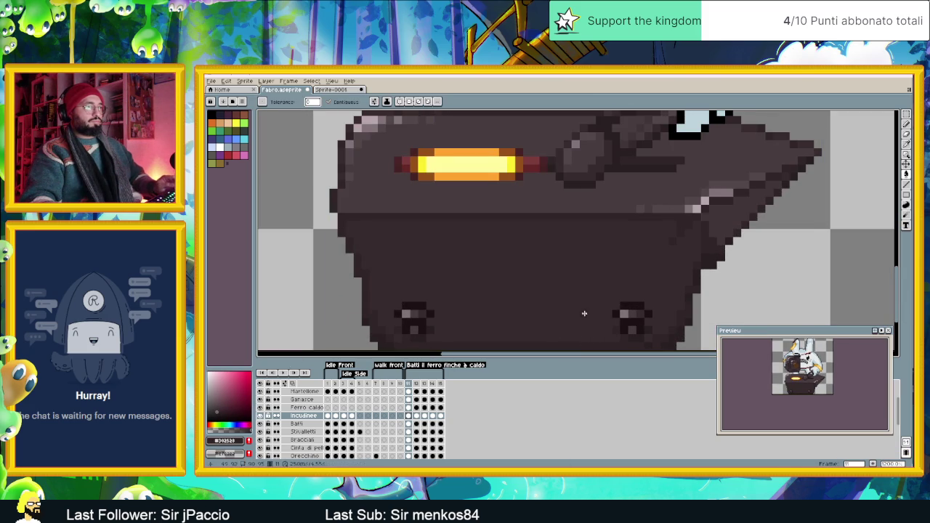
{"action": "scroll", "coordinate": [584, 313], "scroll_direction": "down", "scroll_amount": 4}
{"action": "key", "text": "v"}
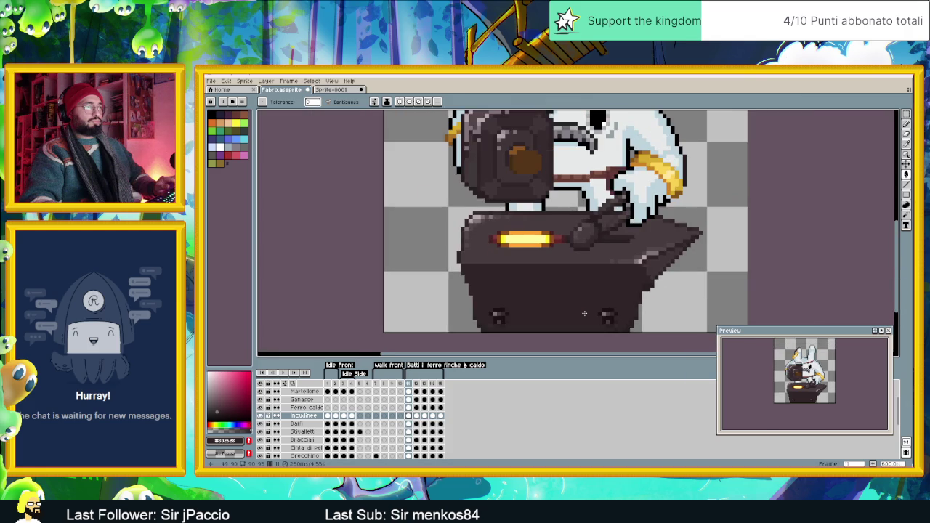
{"action": "key", "text": "g"}
{"action": "scroll", "coordinate": [636, 326], "scroll_direction": "down", "scroll_amount": 2}
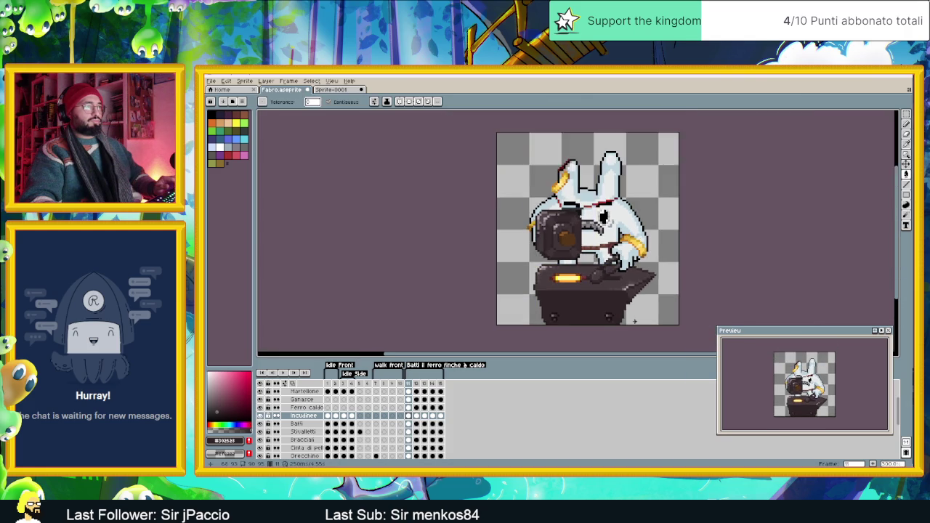
{"action": "scroll", "coordinate": [591, 294], "scroll_direction": "up", "scroll_amount": 4}
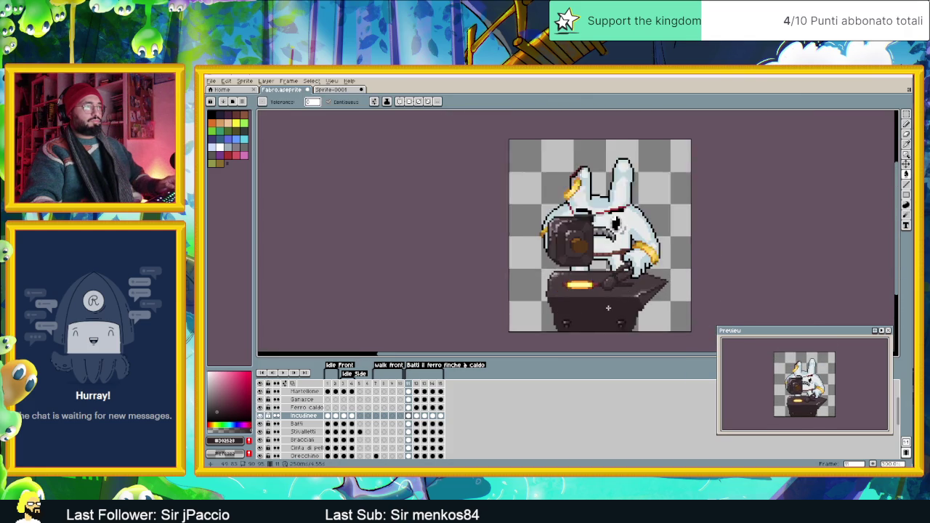
{"action": "scroll", "coordinate": [604, 295], "scroll_direction": "up", "scroll_amount": 1}
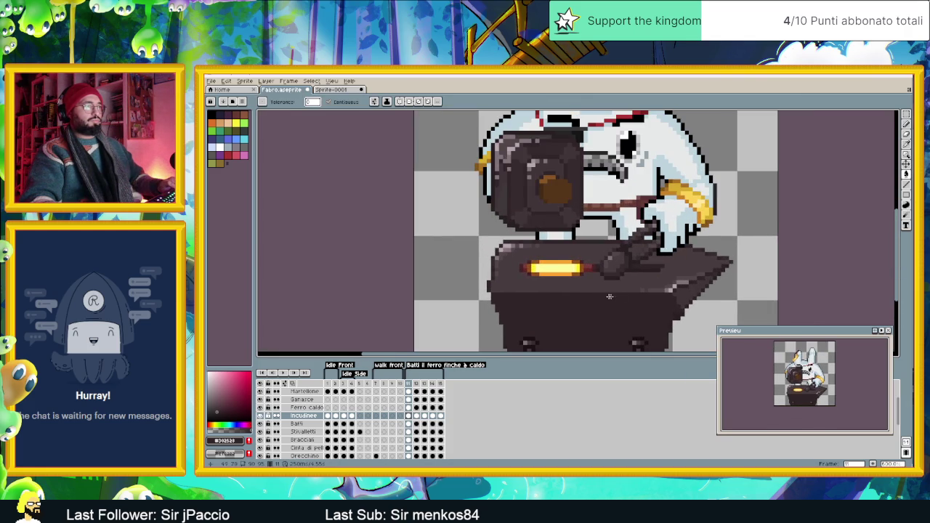
{"action": "scroll", "coordinate": [642, 306], "scroll_direction": "up", "scroll_amount": 1}
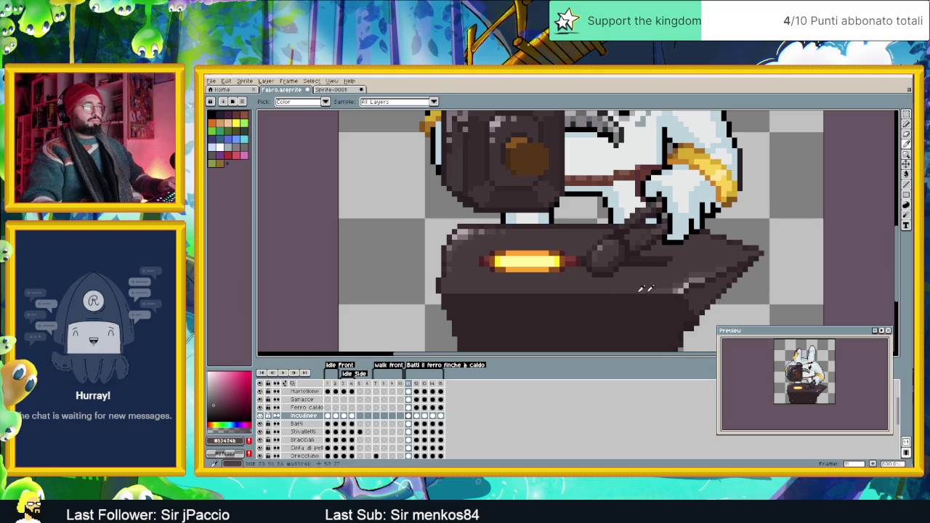
Step: Draw light grey highlight pixels along the anvil top's lower edge, then resample an anvil colour
{"action": "key", "text": "shift+l"}
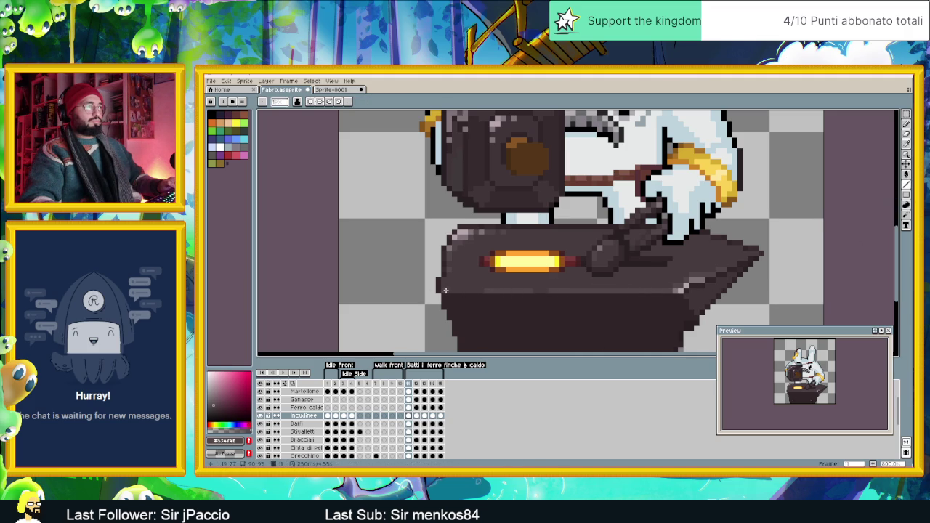
{"action": "scroll", "coordinate": [541, 301], "scroll_direction": "down", "scroll_amount": 2}
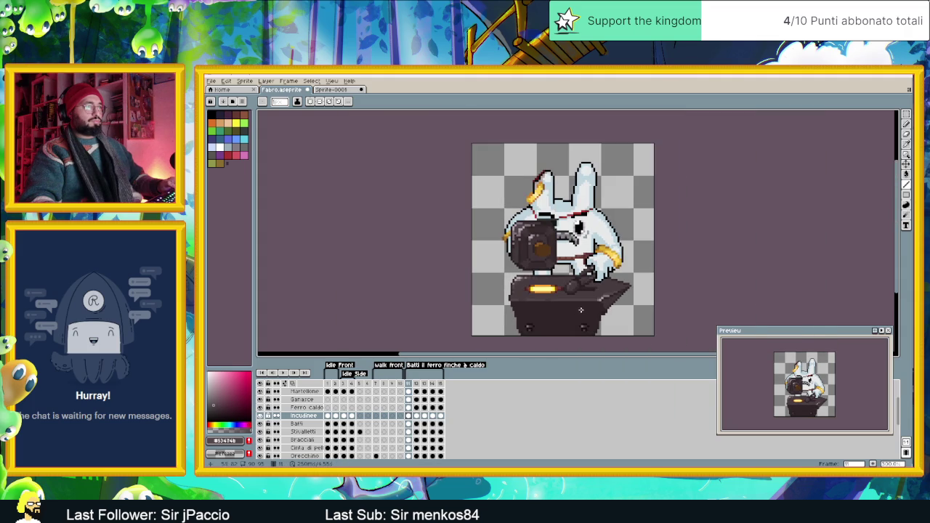
{"action": "scroll", "coordinate": [588, 308], "scroll_direction": "up", "scroll_amount": 1}
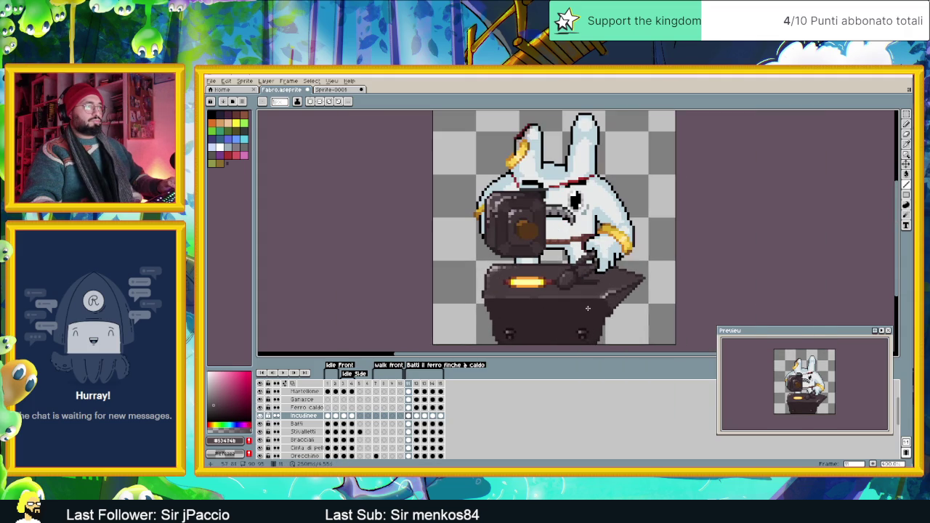
{"action": "scroll", "coordinate": [554, 296], "scroll_direction": "up", "scroll_amount": 1}
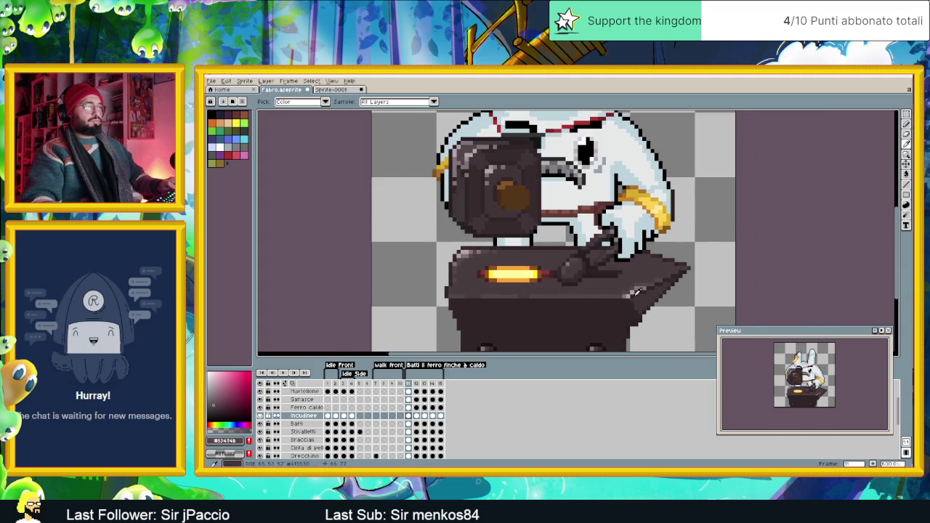
{"action": "scroll", "coordinate": [571, 296], "scroll_direction": "up", "scroll_amount": 1}
{"action": "left_click_drag", "start_coordinate": [600, 295], "coordinate": [565, 297]}
{"action": "left_click", "coordinate": [419, 295]}
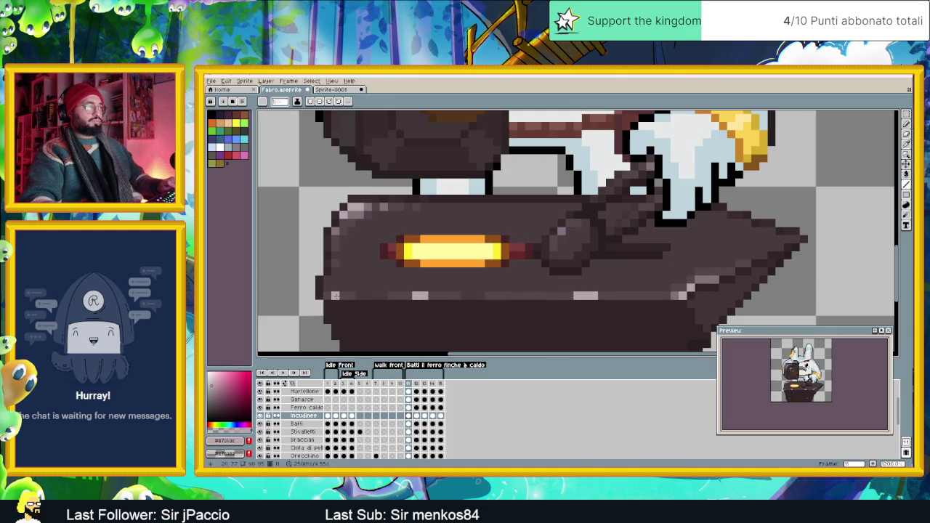
{"action": "key", "text": "i"}
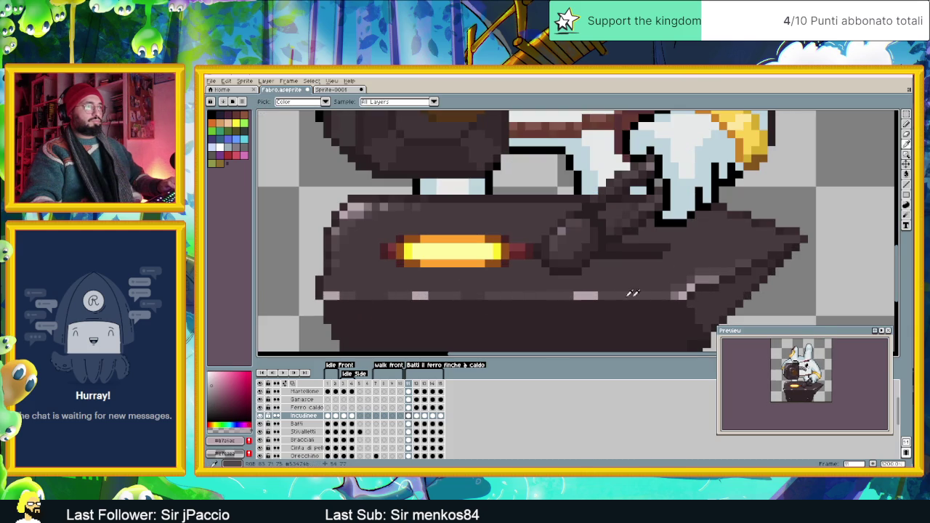
{"action": "left_click", "coordinate": [701, 285]}
{"action": "key", "text": "b"}
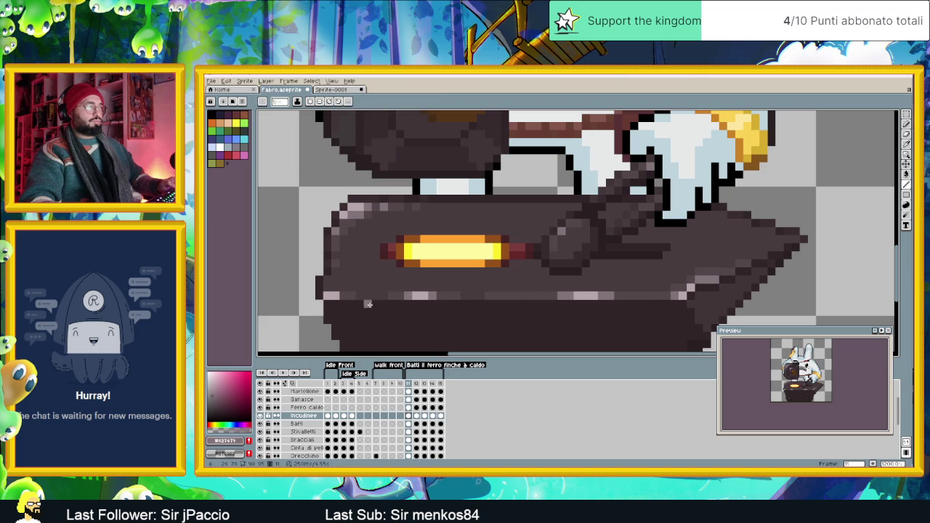
Step: Repaint a small patch of the anvil with its mid-dark shade
{"action": "scroll", "coordinate": [338, 298], "scroll_direction": "down", "scroll_amount": 3}
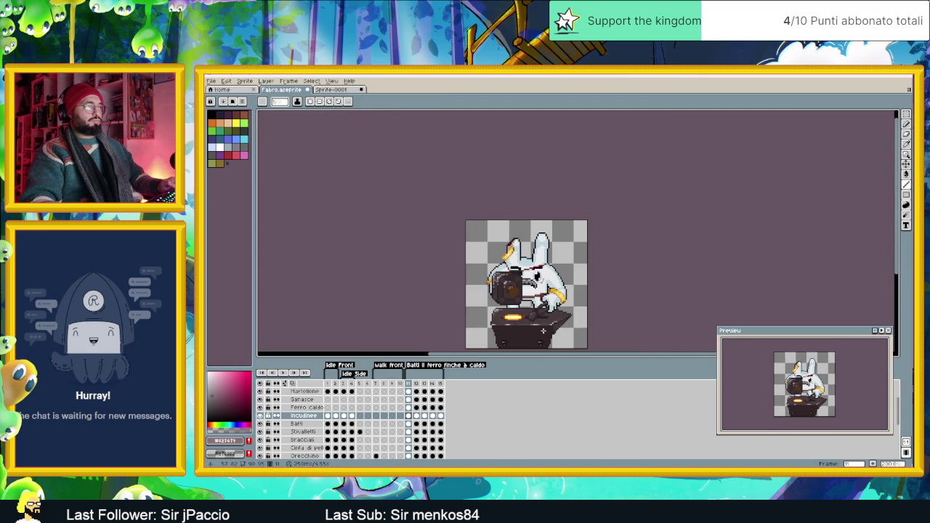
{"action": "scroll", "coordinate": [538, 314], "scroll_direction": "up", "scroll_amount": 1}
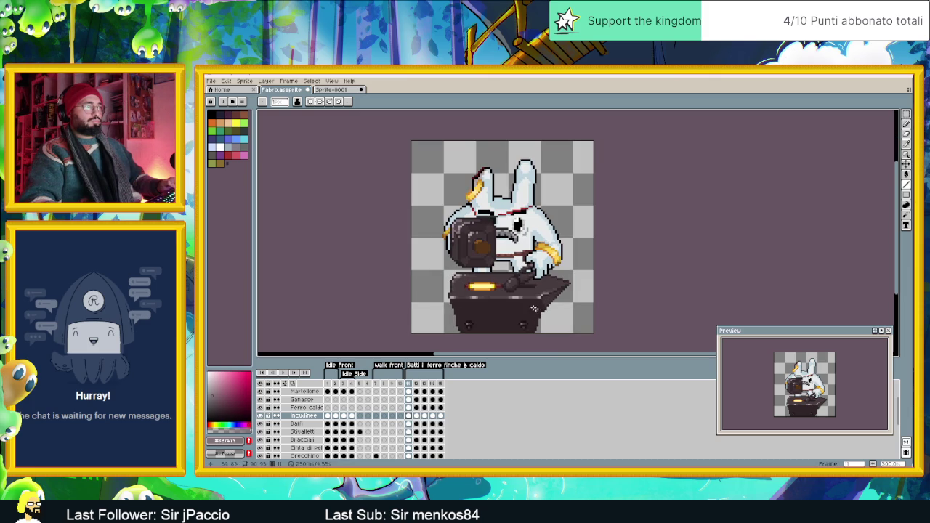
{"action": "scroll", "coordinate": [513, 298], "scroll_direction": "up", "scroll_amount": 2}
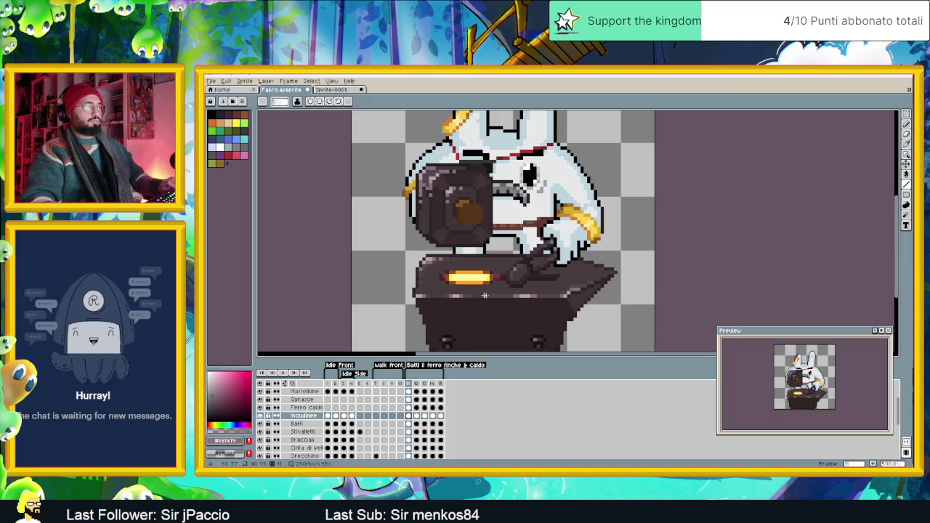
{"action": "scroll", "coordinate": [527, 322], "scroll_direction": "down", "scroll_amount": 3}
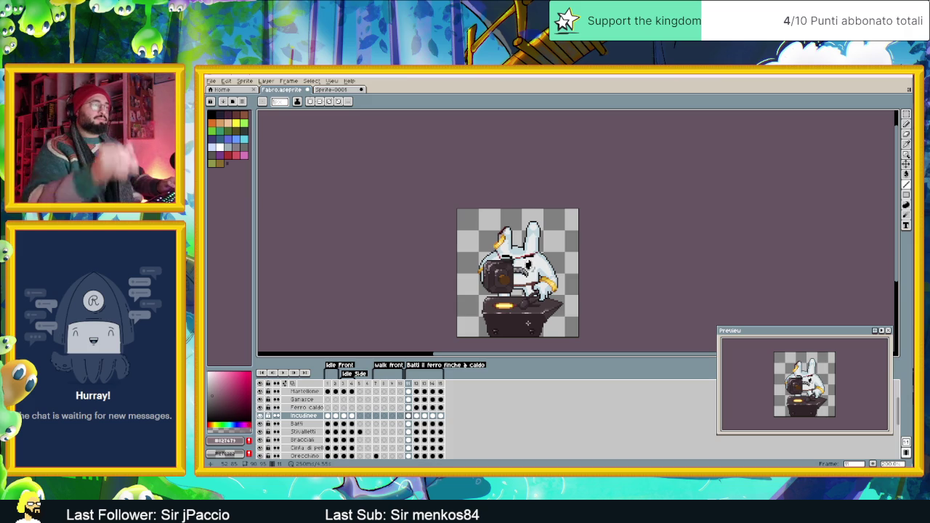
{"action": "scroll", "coordinate": [545, 328], "scroll_direction": "up", "scroll_amount": 5}
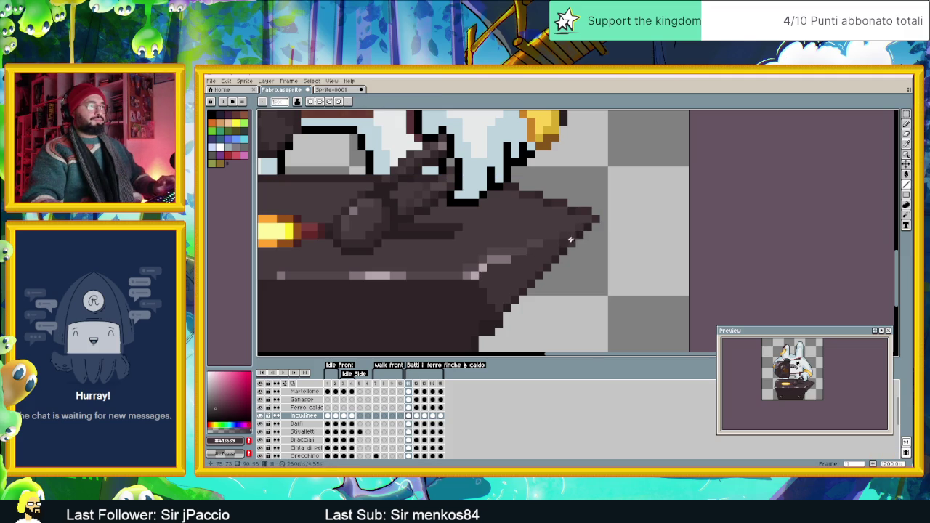
{"action": "left_click", "coordinate": [528, 247], "text": "alt"}
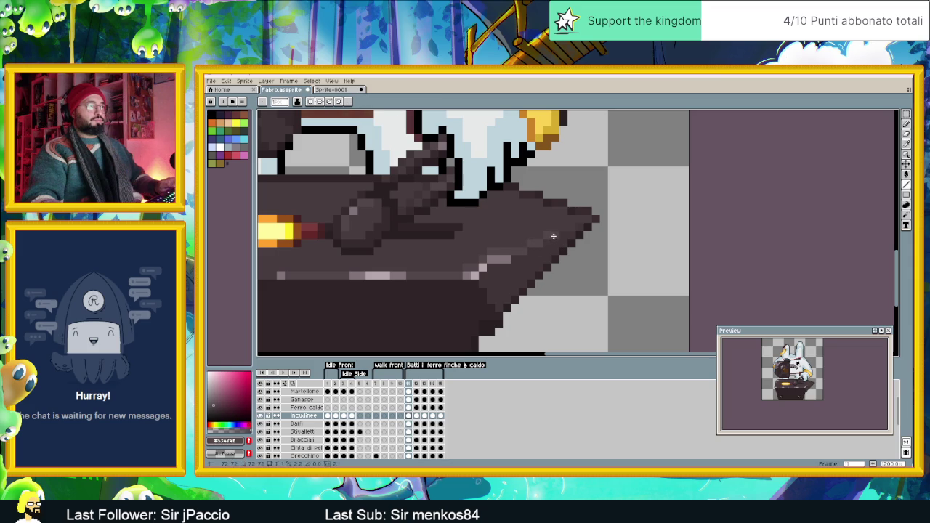
{"action": "left_click", "coordinate": [570, 227]}
Step: Paint light highlights along the anvil's top edge tip, then sample the dark anvil colour
{"action": "left_click", "coordinate": [498, 254], "text": "alt"}
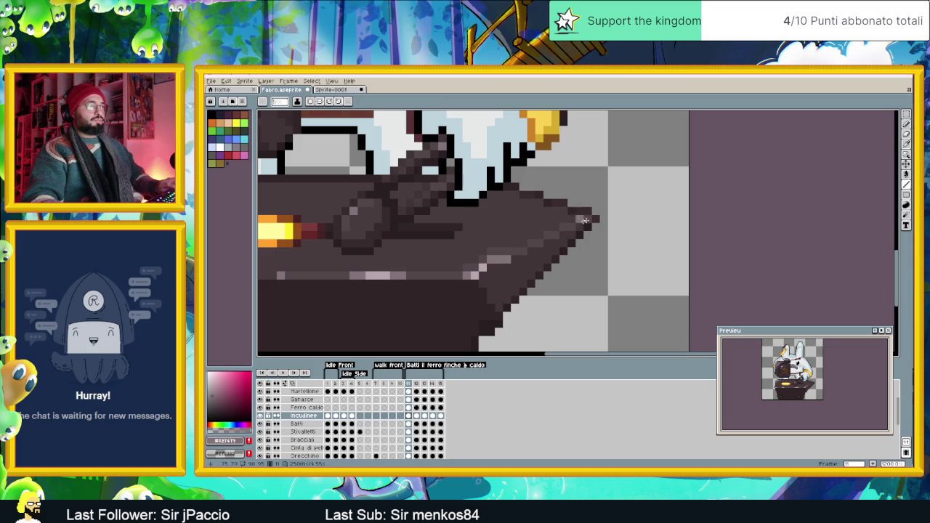
{"action": "left_click_drag", "start_coordinate": [582, 218], "coordinate": [553, 234]}
{"action": "left_click", "coordinate": [482, 267], "text": "alt"}
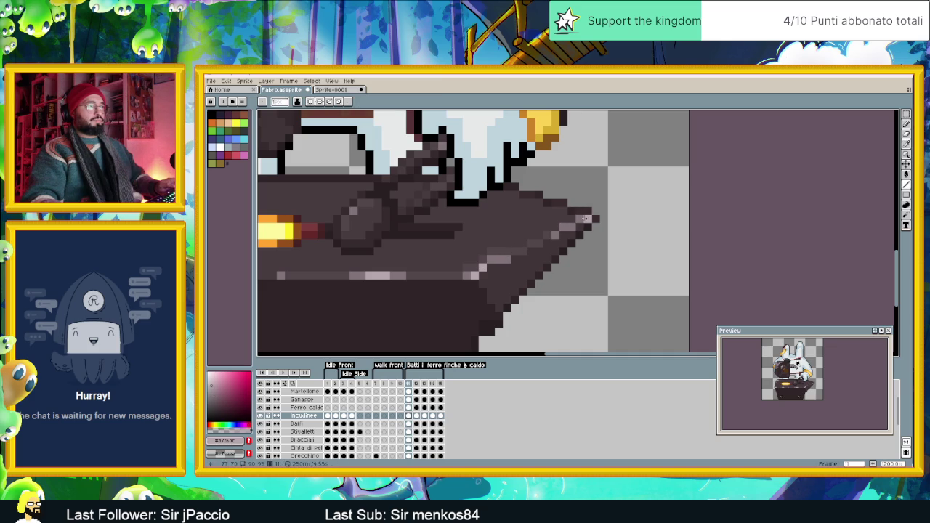
{"action": "scroll", "coordinate": [554, 255], "scroll_direction": "down", "scroll_amount": 2}
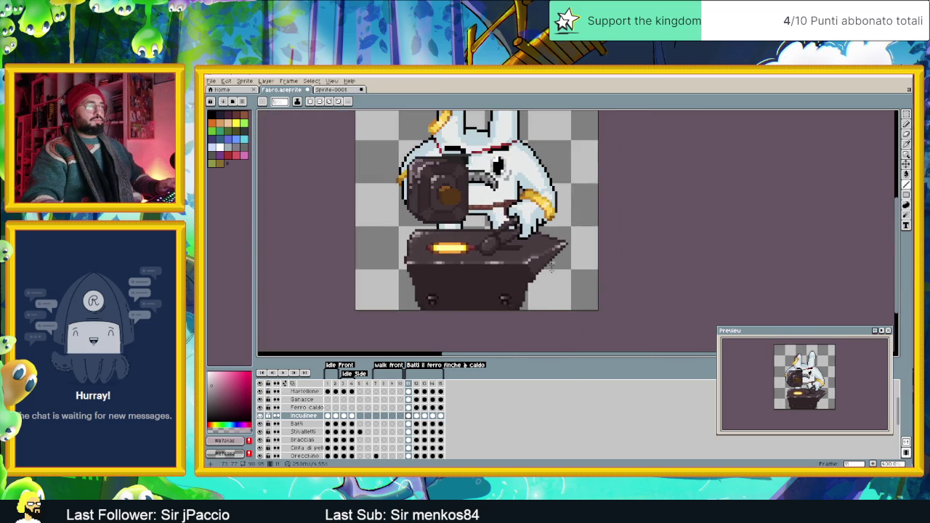
{"action": "scroll", "coordinate": [552, 256], "scroll_direction": "down", "scroll_amount": 1}
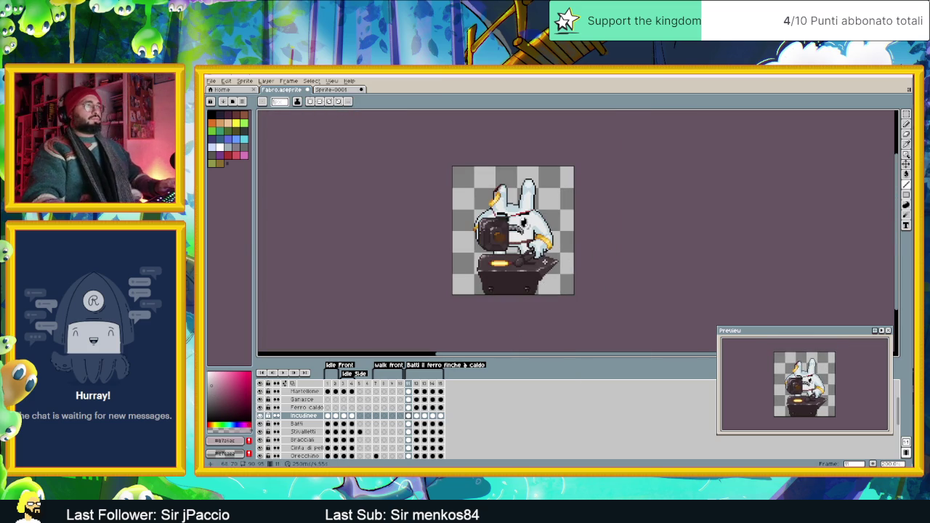
{"action": "scroll", "coordinate": [544, 260], "scroll_direction": "up", "scroll_amount": 3}
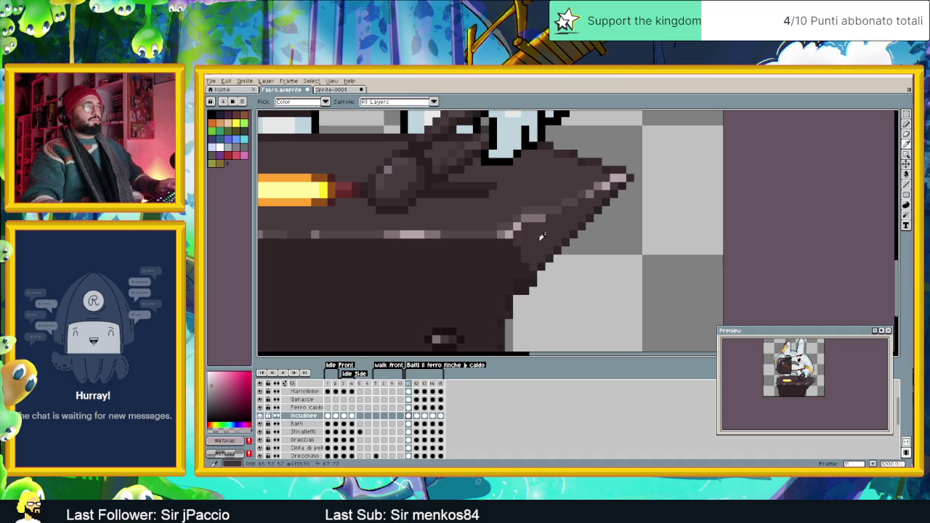
{"action": "left_click", "coordinate": [535, 239], "text": "alt"}
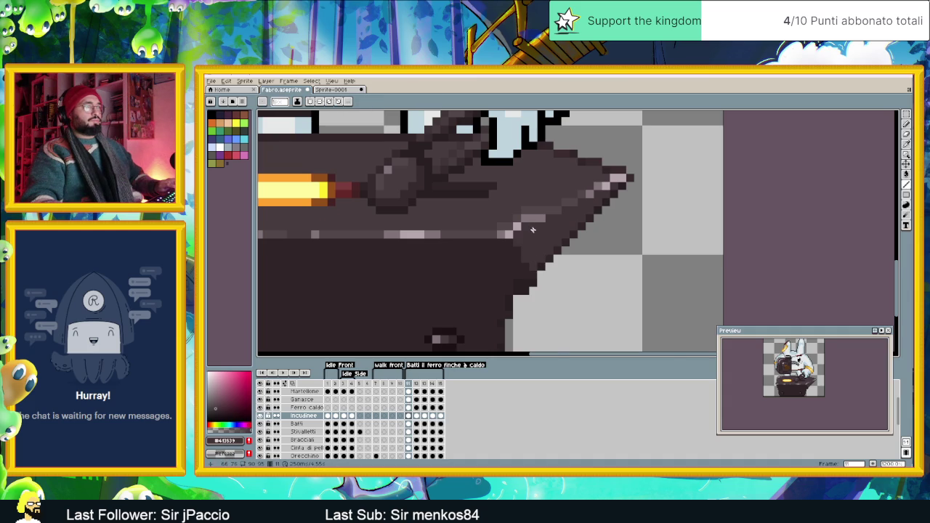
{"action": "scroll", "coordinate": [531, 231], "scroll_direction": "up", "scroll_amount": 2}
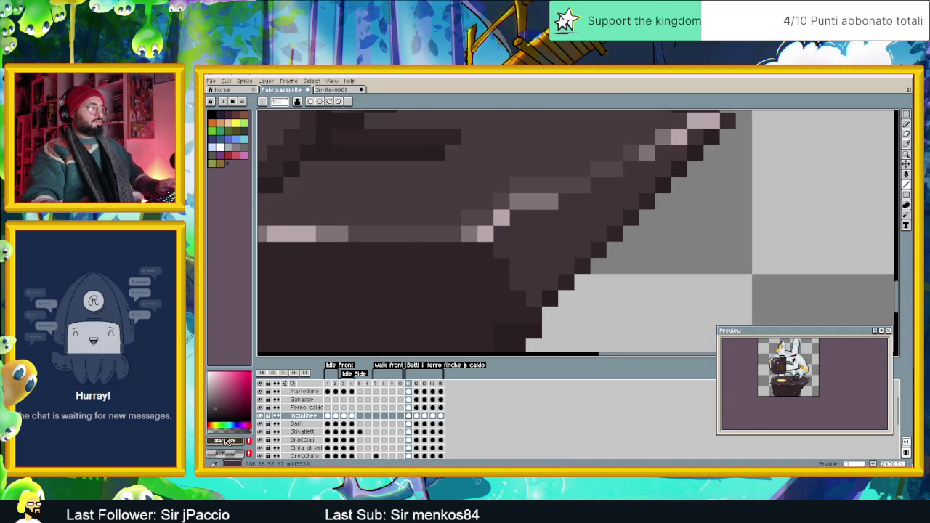
Step: Darken the foreground colour by setting its HSV value to 23
{"action": "left_click", "coordinate": [228, 440]}
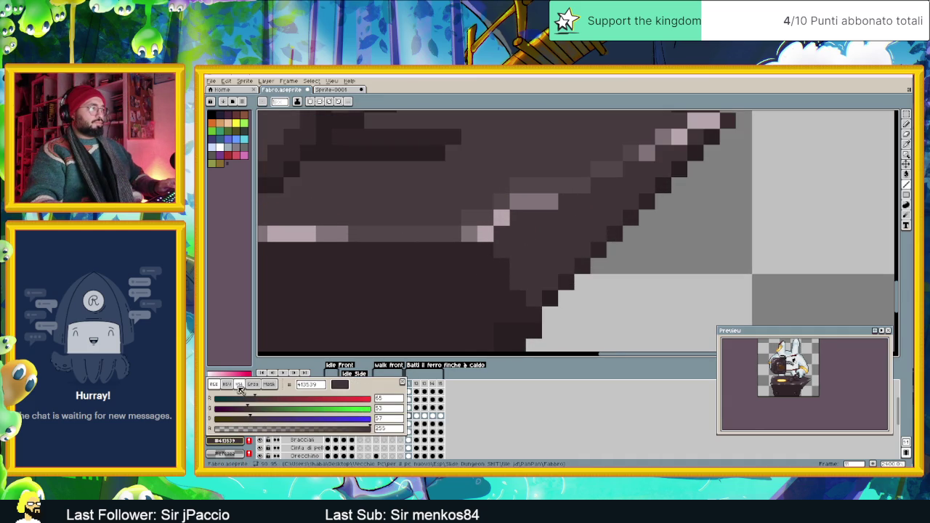
{"action": "left_click", "coordinate": [233, 385]}
{"action": "double_click", "coordinate": [386, 420]}
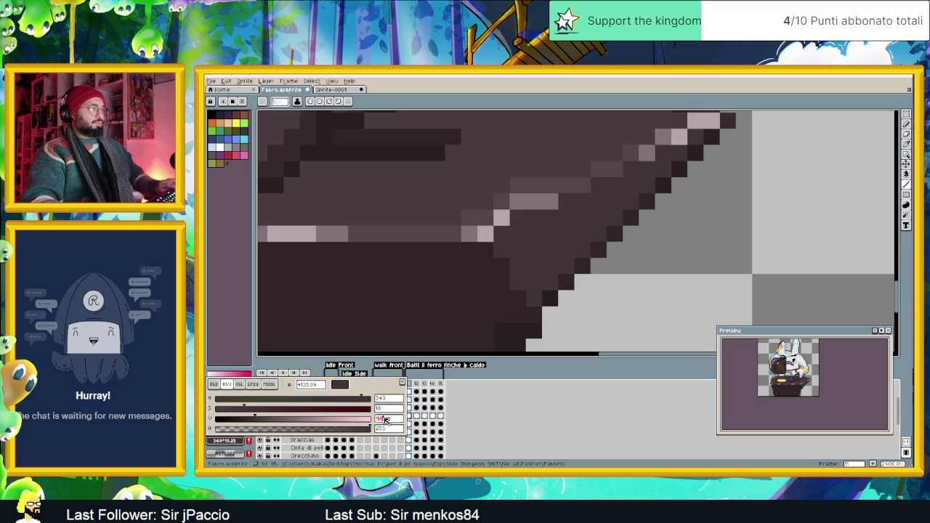
{"action": "type", "text": "23"}
{"action": "key", "text": "Return"}
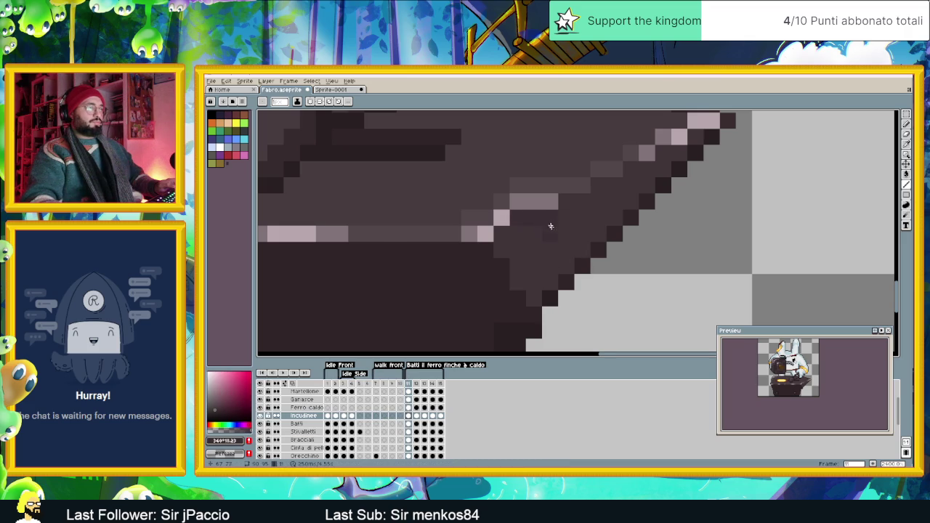
Step: Paint a light grey strip along the anvil's top edge
{"action": "scroll", "coordinate": [558, 239], "scroll_direction": "down", "scroll_amount": 2}
{"action": "scroll", "coordinate": [557, 237], "scroll_direction": "up", "scroll_amount": 2}
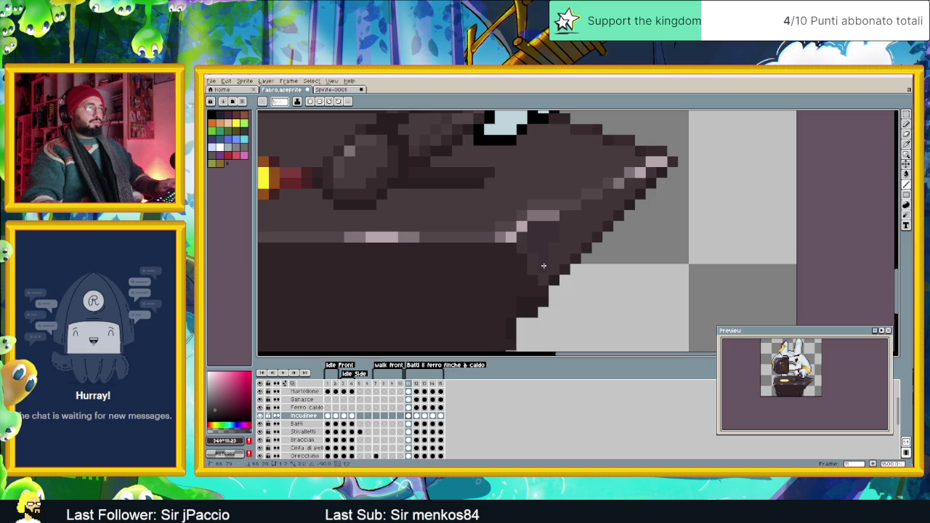
{"action": "scroll", "coordinate": [545, 275], "scroll_direction": "down", "scroll_amount": 4}
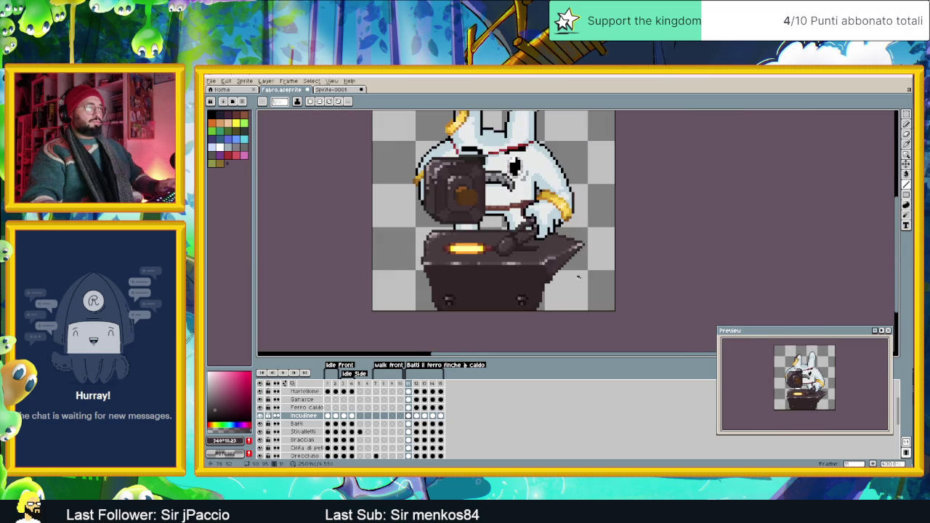
{"action": "scroll", "coordinate": [578, 276], "scroll_direction": "down", "scroll_amount": 1}
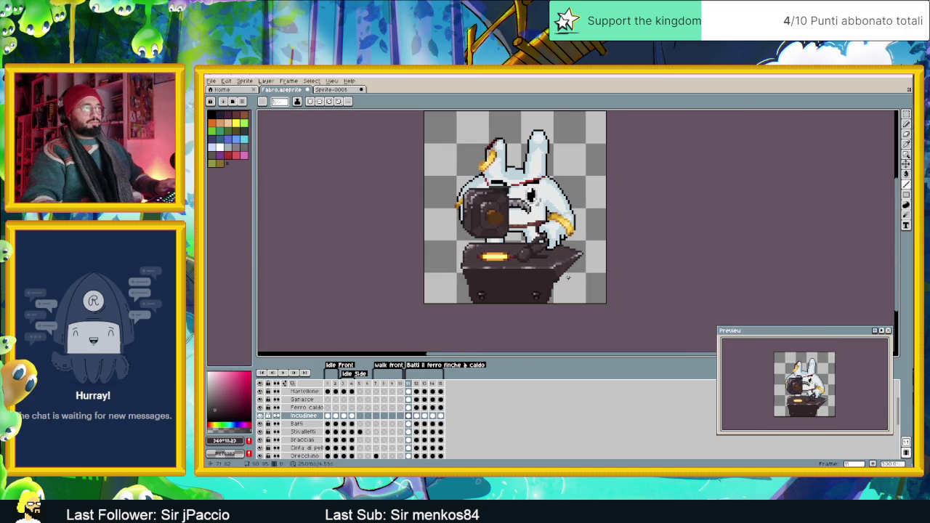
{"action": "scroll", "coordinate": [567, 276], "scroll_direction": "up", "scroll_amount": 1}
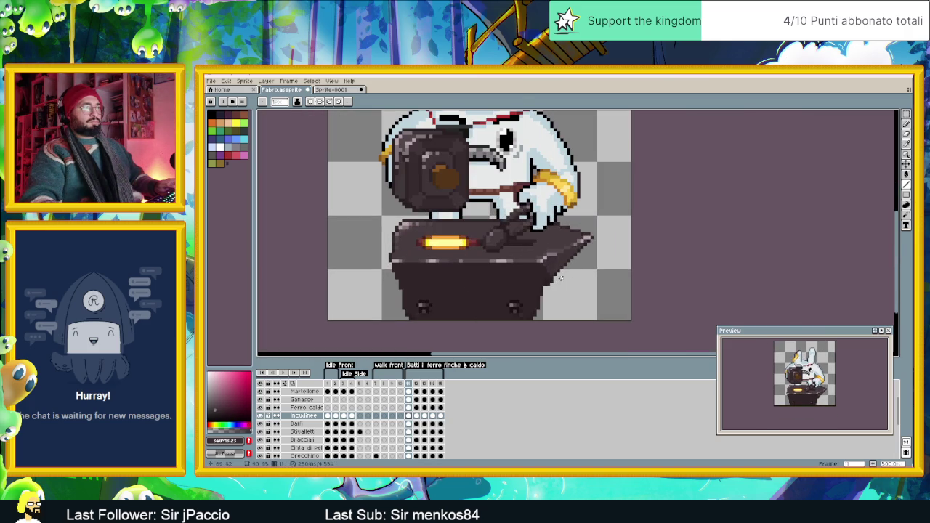
{"action": "scroll", "coordinate": [512, 254], "scroll_direction": "up", "scroll_amount": 2}
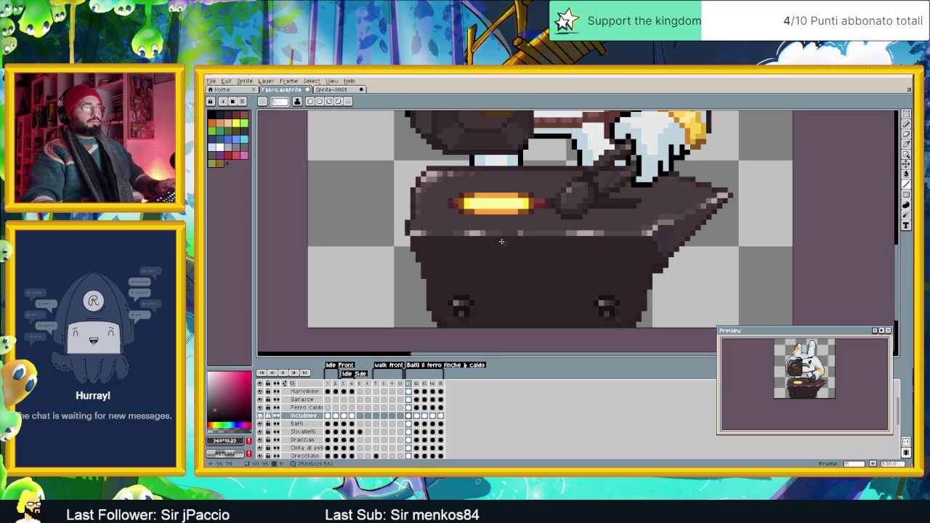
{"action": "scroll", "coordinate": [548, 238], "scroll_direction": "up", "scroll_amount": 3}
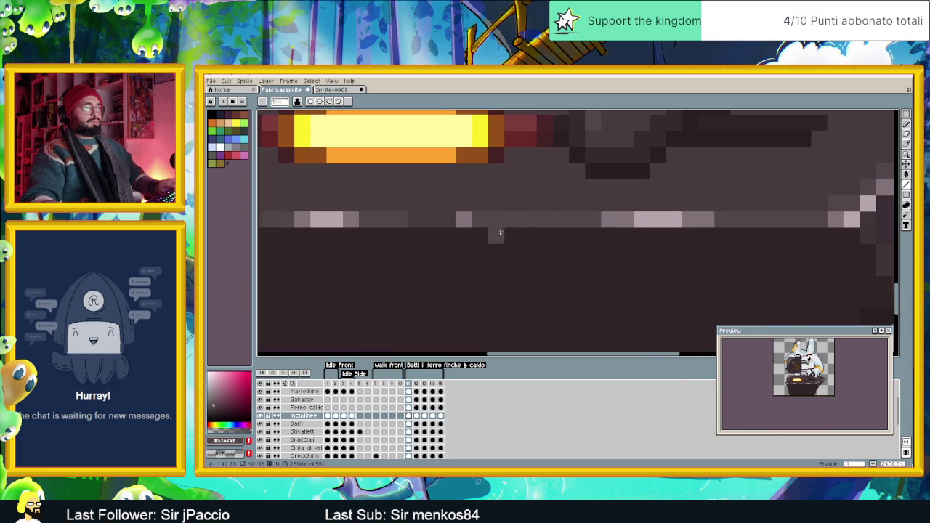
{"action": "mouse_move", "coordinate": [528, 234]}
{"action": "left_mouse_down"}
{"action": "mouse_move", "coordinate": [556, 232]}
{"action": "mouse_move", "coordinate": [594, 248]}
{"action": "left_mouse_up"}
{"action": "scroll", "coordinate": [619, 260], "scroll_direction": "down", "scroll_amount": 4}
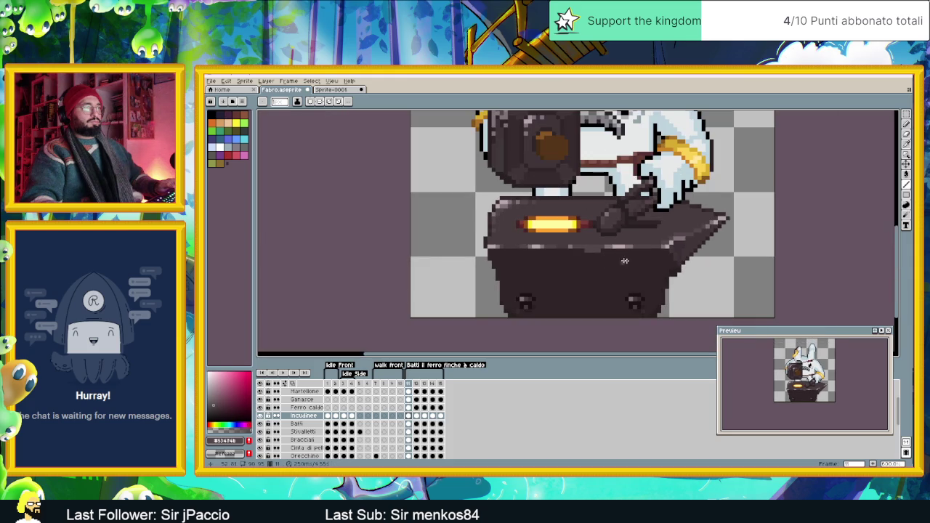
{"action": "scroll", "coordinate": [632, 261], "scroll_direction": "down", "scroll_amount": 2}
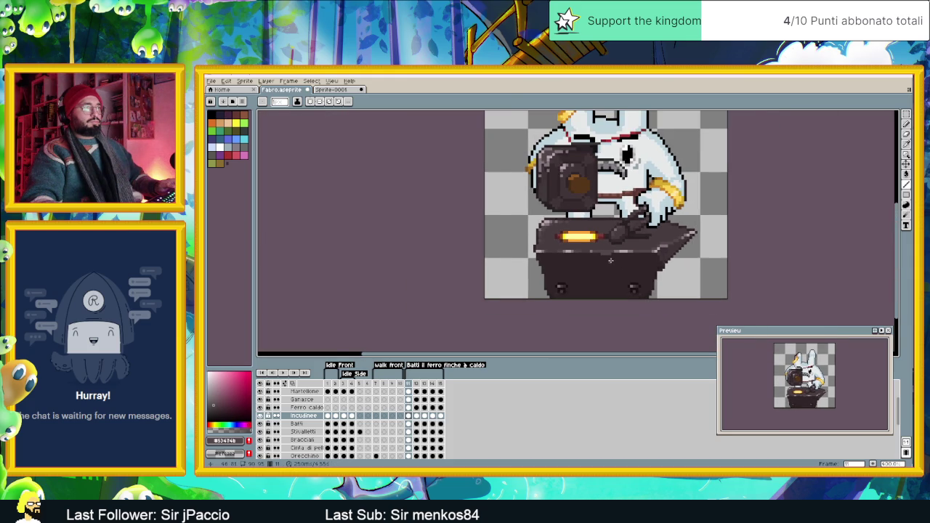
{"action": "scroll", "coordinate": [610, 260], "scroll_direction": "up", "scroll_amount": 2}
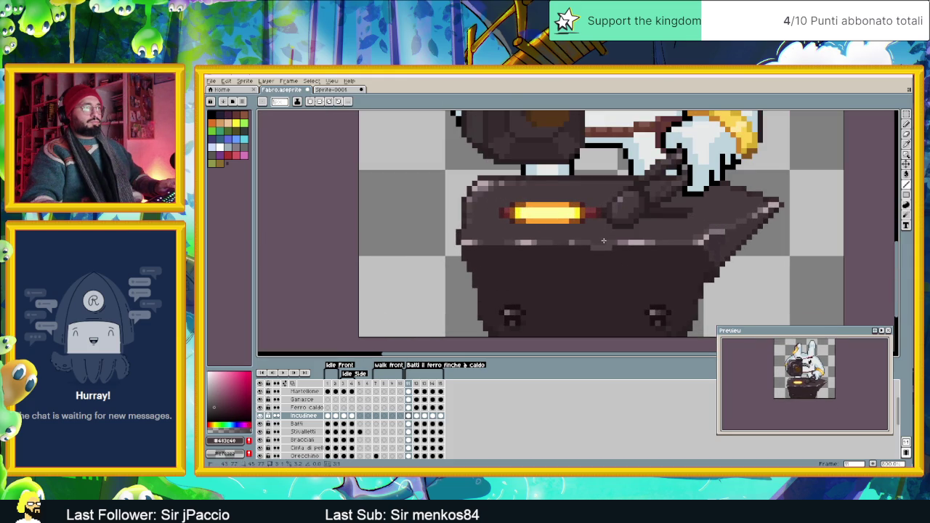
{"action": "scroll", "coordinate": [609, 255], "scroll_direction": "down", "scroll_amount": 2}
{"action": "scroll", "coordinate": [619, 272], "scroll_direction": "up", "scroll_amount": 5}
Step: Sample anvil colours with the eyedropper, returning to the Pencil each time
{"action": "key", "text": "i"}
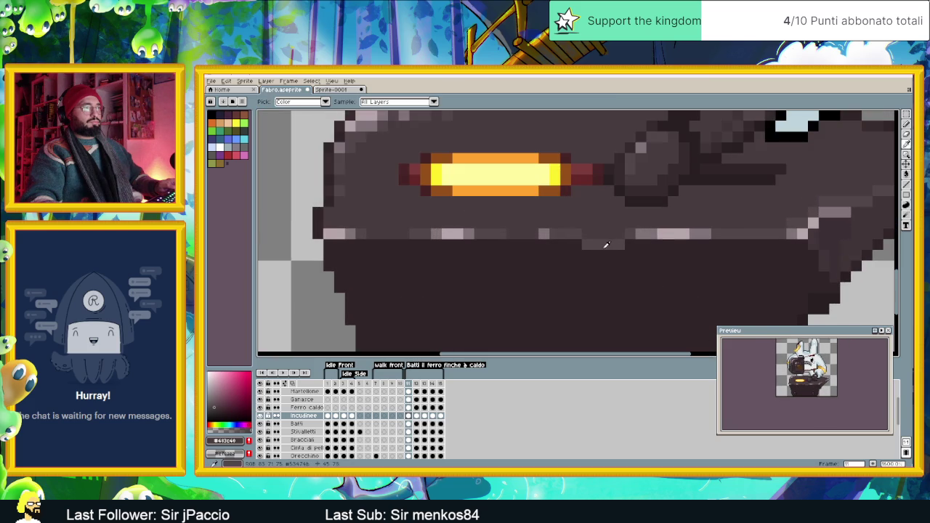
{"action": "key", "text": "b"}
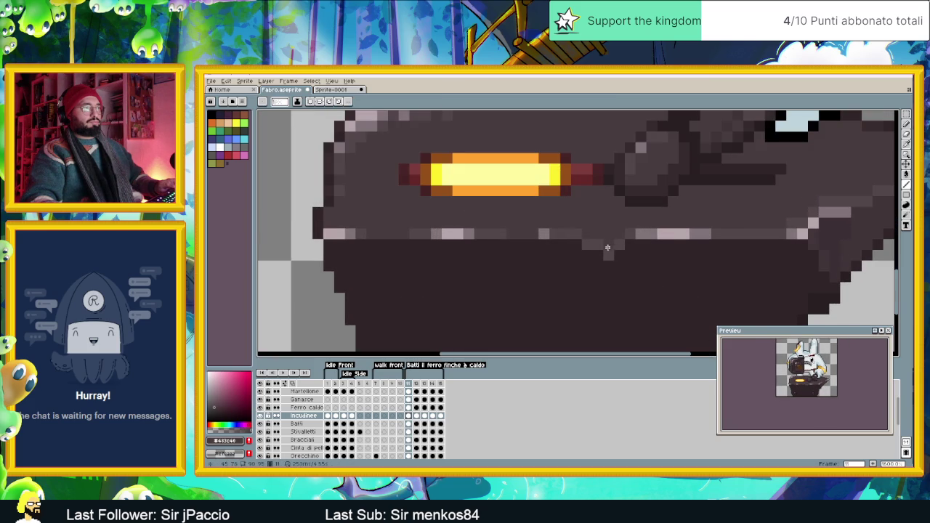
{"action": "scroll", "coordinate": [619, 272], "scroll_direction": "down", "scroll_amount": 4}
{"action": "scroll", "coordinate": [621, 286], "scroll_direction": "down", "scroll_amount": 2}
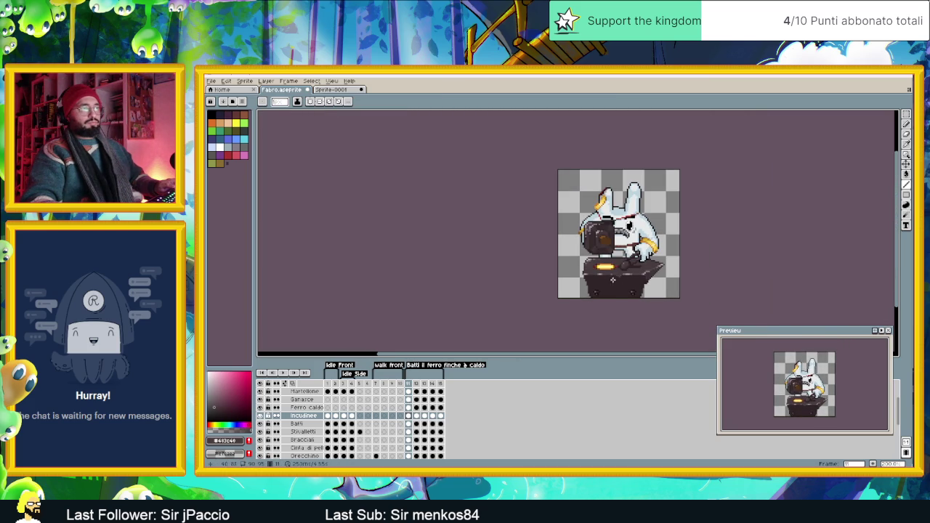
{"action": "scroll", "coordinate": [612, 279], "scroll_direction": "up", "scroll_amount": 5}
{"action": "key", "text": "i"}
{"action": "key", "text": "b"}
{"action": "scroll", "coordinate": [629, 283], "scroll_direction": "down", "scroll_amount": 4}
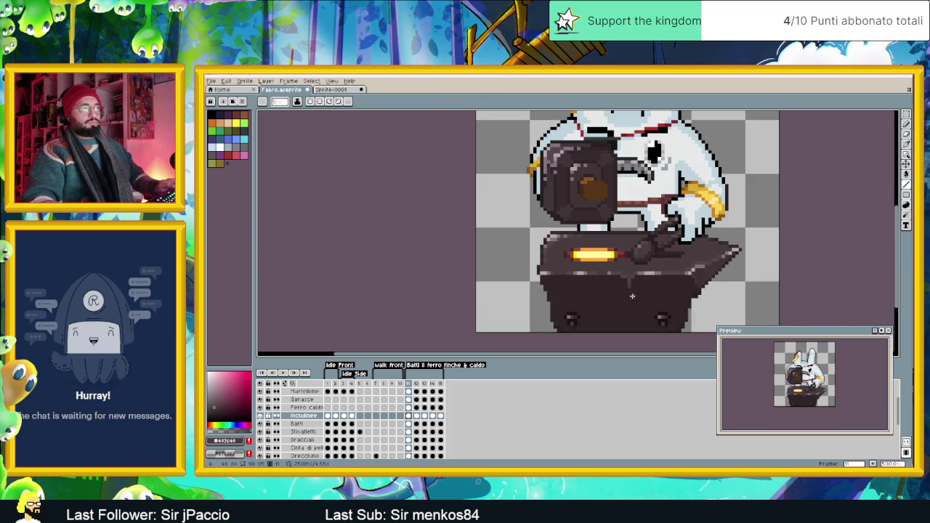
{"action": "scroll", "coordinate": [626, 290], "scroll_direction": "up", "scroll_amount": 2}
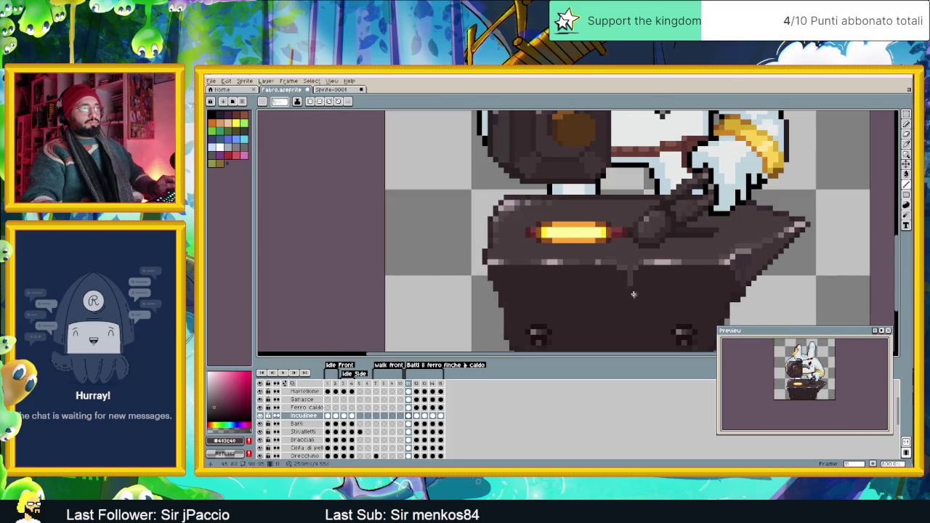
{"action": "scroll", "coordinate": [631, 278], "scroll_direction": "up", "scroll_amount": 2}
{"action": "key", "text": "alt"}
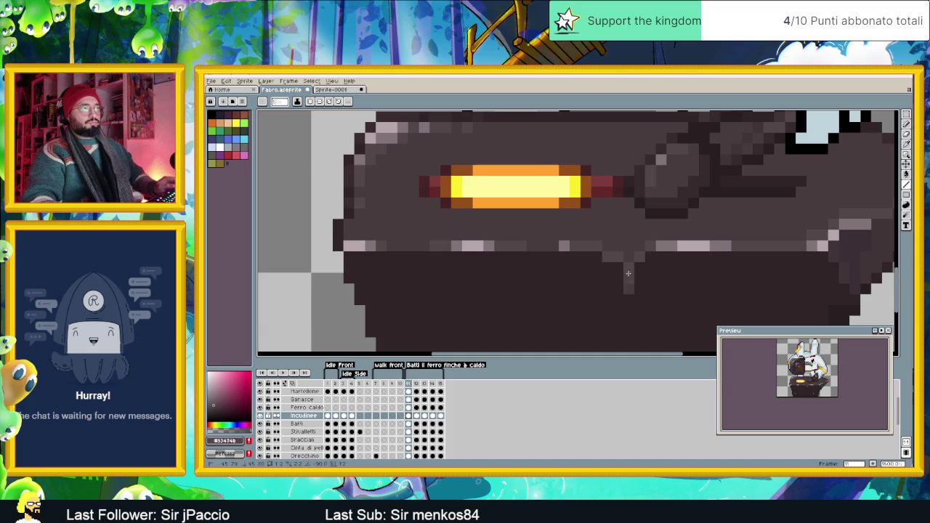
Step: Eyedrop the anvil's dark shade and darken one pixel on its light edge band
{"action": "scroll", "coordinate": [661, 297], "scroll_direction": "down", "scroll_amount": 3}
{"action": "scroll", "coordinate": [665, 306], "scroll_direction": "up", "scroll_amount": 1}
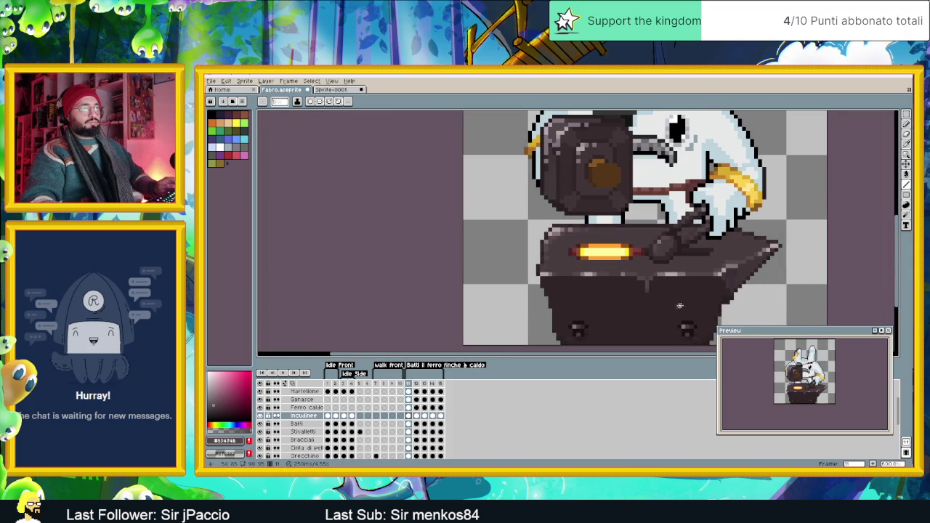
{"action": "scroll", "coordinate": [626, 275], "scroll_direction": "up", "scroll_amount": 3}
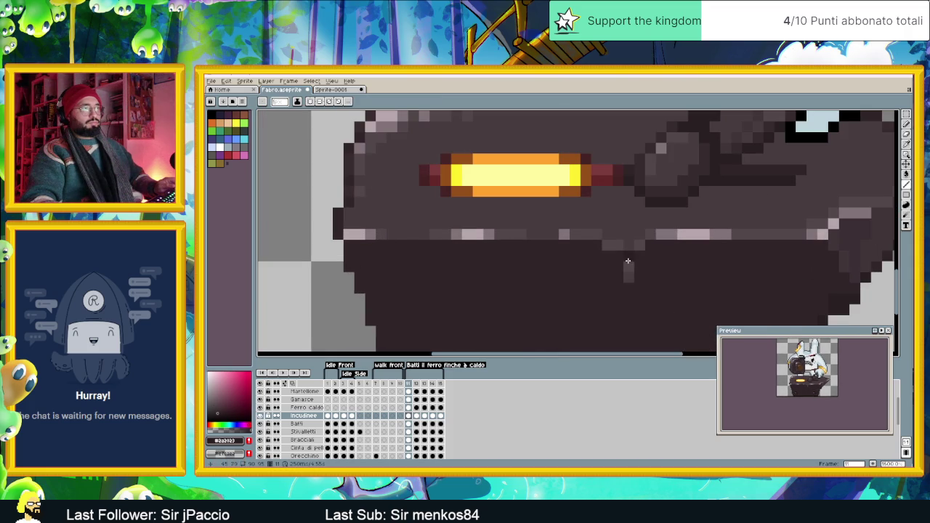
{"action": "scroll", "coordinate": [639, 298], "scroll_direction": "down", "scroll_amount": 4}
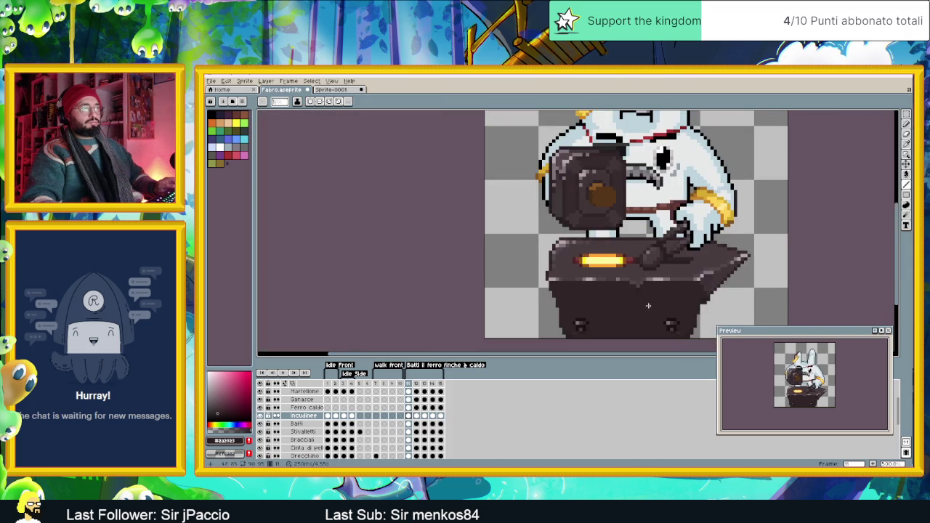
{"action": "scroll", "coordinate": [642, 302], "scroll_direction": "up", "scroll_amount": 2}
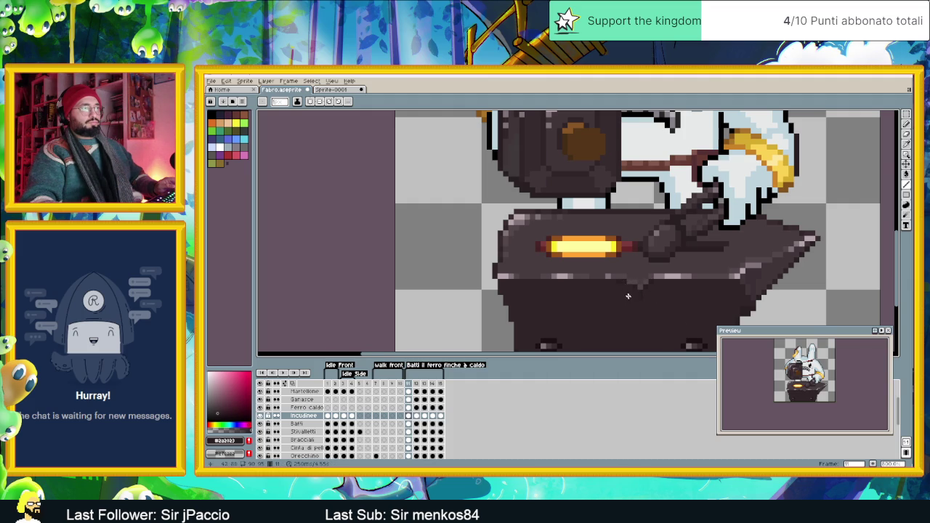
{"action": "scroll", "coordinate": [645, 308], "scroll_direction": "down", "scroll_amount": 3}
{"action": "scroll", "coordinate": [646, 310], "scroll_direction": "down", "scroll_amount": 2}
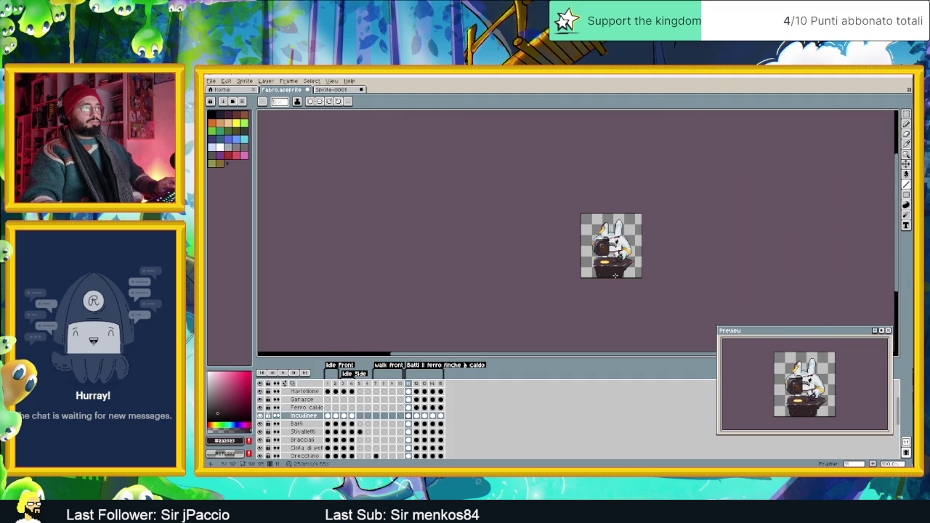
{"action": "scroll", "coordinate": [618, 263], "scroll_direction": "up", "scroll_amount": 5}
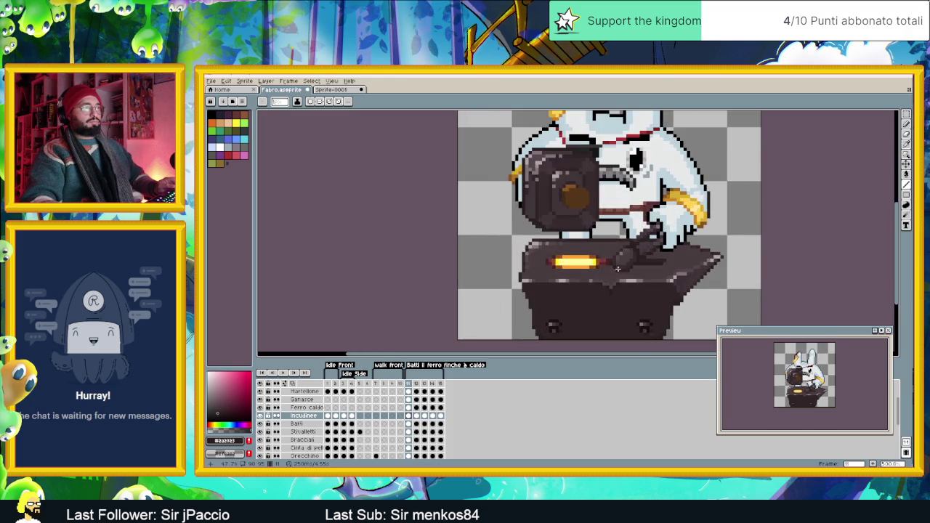
{"action": "scroll", "coordinate": [614, 280], "scroll_direction": "up", "scroll_amount": 2}
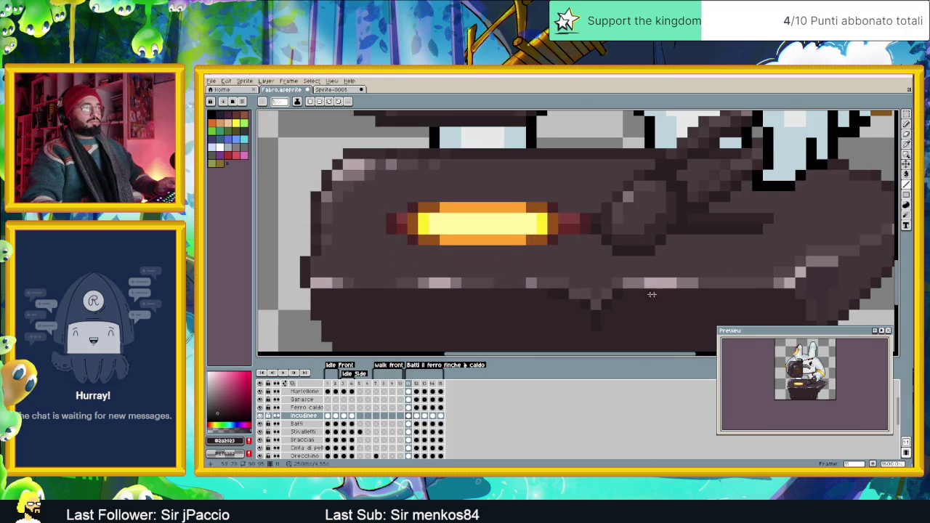
{"action": "scroll", "coordinate": [632, 280], "scroll_direction": "up", "scroll_amount": 2}
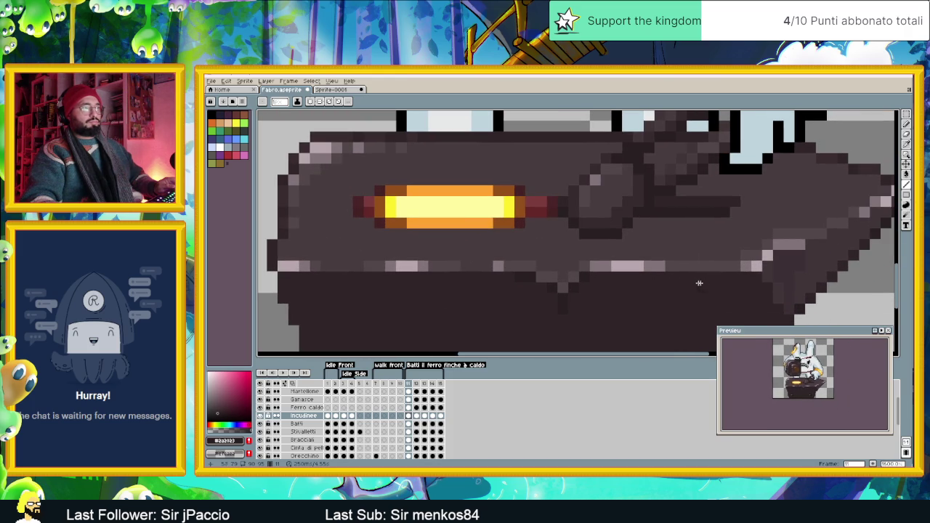
{"action": "left_click", "coordinate": [795, 266], "text": "alt"}
{"action": "left_click", "coordinate": [545, 264]}
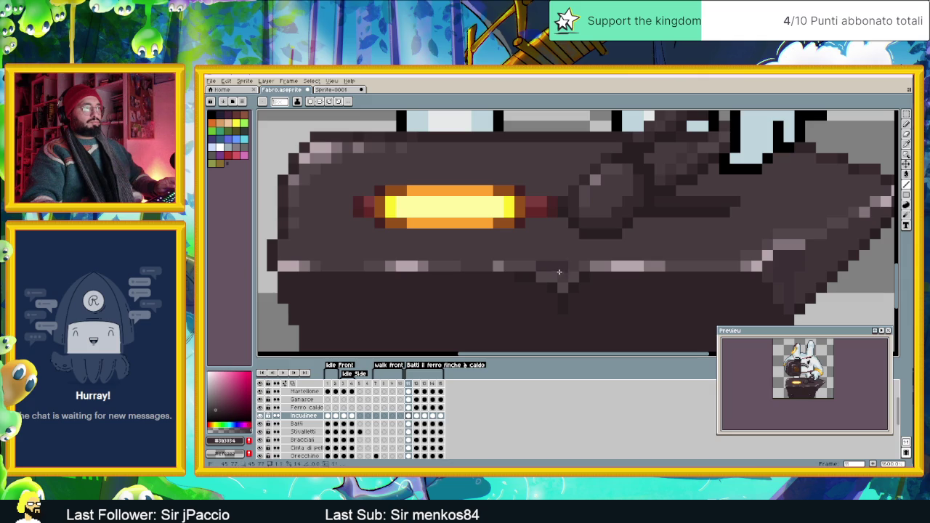
Step: Sample a darker shade from the anvil
{"action": "scroll", "coordinate": [549, 274], "scroll_direction": "down", "scroll_amount": 3}
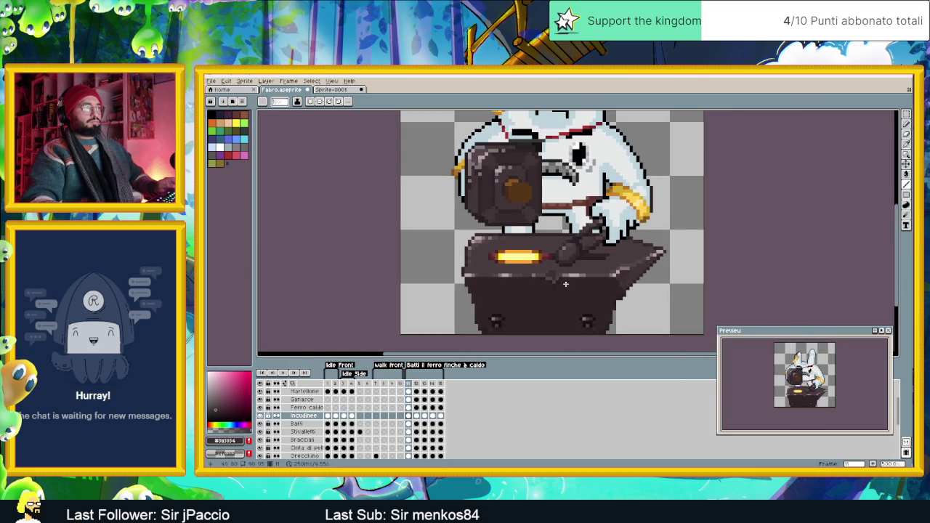
{"action": "scroll", "coordinate": [559, 280], "scroll_direction": "up", "scroll_amount": 3}
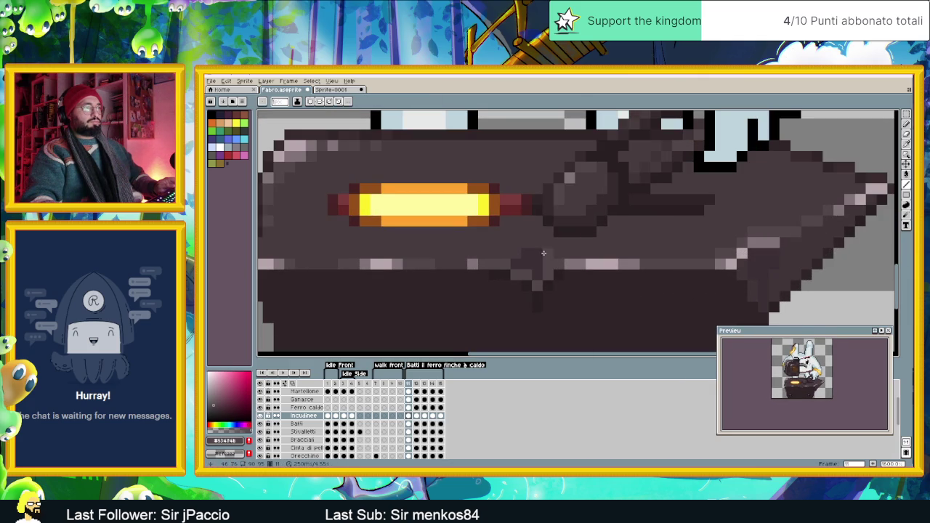
{"action": "scroll", "coordinate": [563, 276], "scroll_direction": "down", "scroll_amount": 2}
{"action": "scroll", "coordinate": [563, 276], "scroll_direction": "down", "scroll_amount": 2}
{"action": "scroll", "coordinate": [585, 288], "scroll_direction": "up", "scroll_amount": 1}
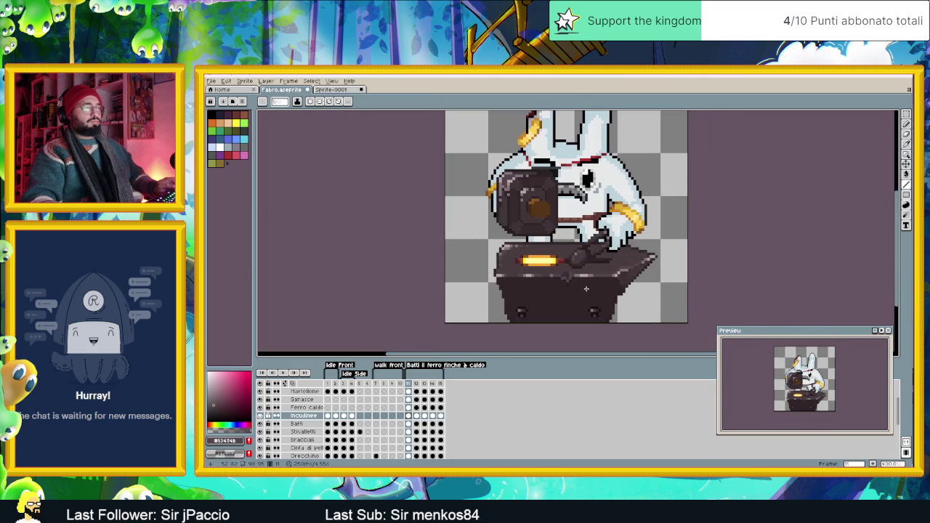
{"action": "scroll", "coordinate": [586, 289], "scroll_direction": "down", "scroll_amount": 2}
{"action": "scroll", "coordinate": [598, 291], "scroll_direction": "up", "scroll_amount": 1}
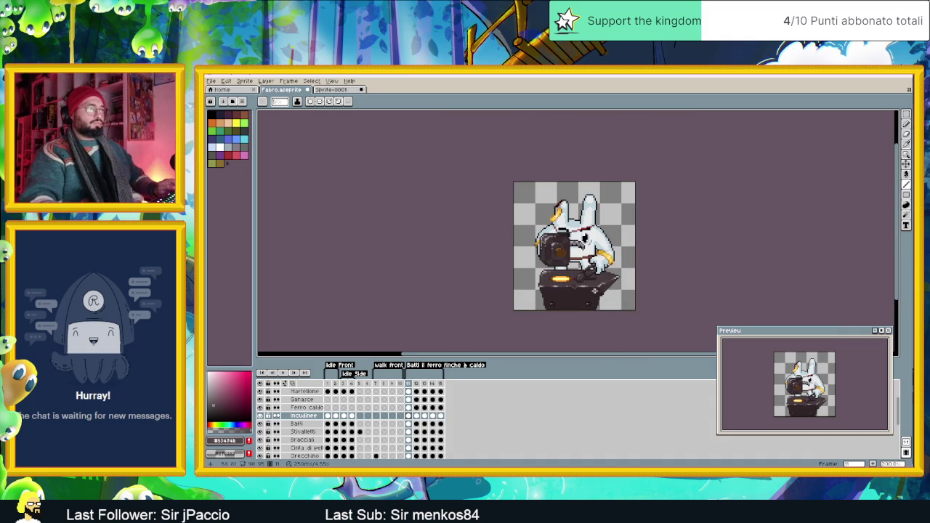
{"action": "scroll", "coordinate": [597, 292], "scroll_direction": "up", "scroll_amount": 3}
{"action": "left_click", "coordinate": [694, 248], "text": "alt"}
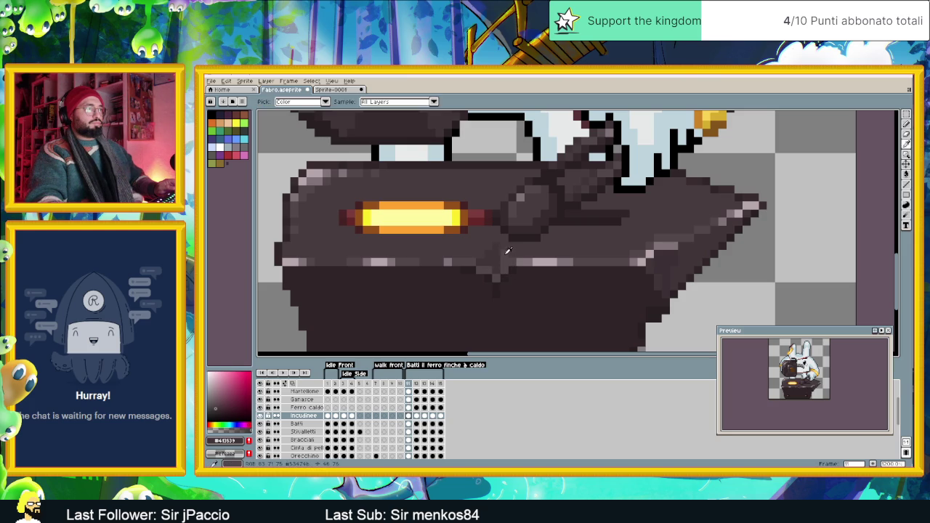
Step: Sample several dark colours from the anvil as the drawing colour
{"action": "left_click", "coordinate": [505, 252], "text": "alt"}
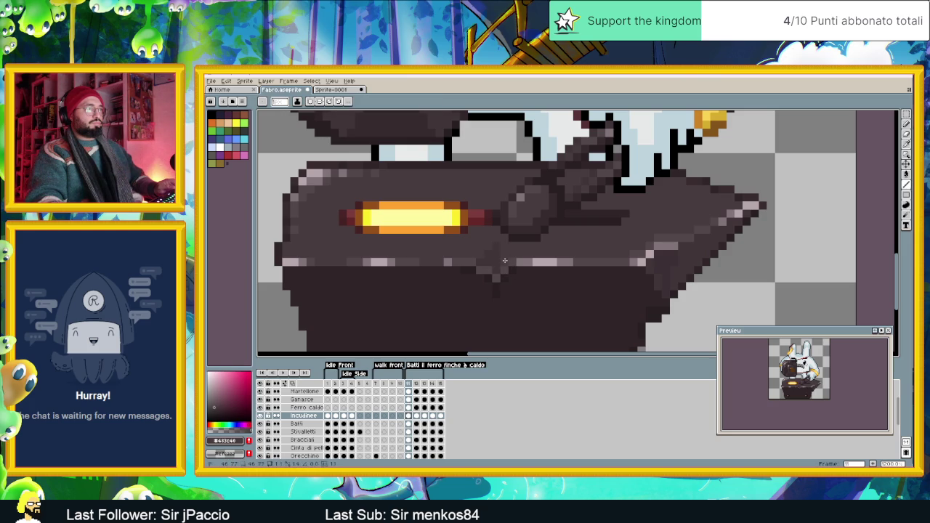
{"action": "left_click", "coordinate": [496, 260], "text": "alt"}
{"action": "scroll", "coordinate": [487, 258], "scroll_direction": "down", "scroll_amount": 3}
{"action": "scroll", "coordinate": [508, 276], "scroll_direction": "up", "scroll_amount": 3}
{"action": "left_click", "coordinate": [487, 249], "text": "alt"}
{"action": "scroll", "coordinate": [514, 256], "scroll_direction": "down", "scroll_amount": 2}
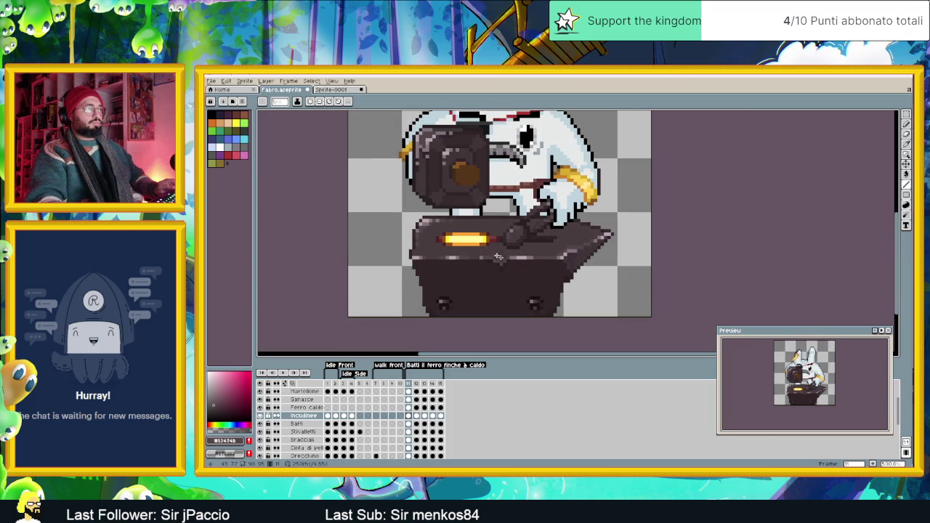
{"action": "scroll", "coordinate": [496, 251], "scroll_direction": "up", "scroll_amount": 2}
{"action": "scroll", "coordinate": [508, 265], "scroll_direction": "down", "scroll_amount": 3}
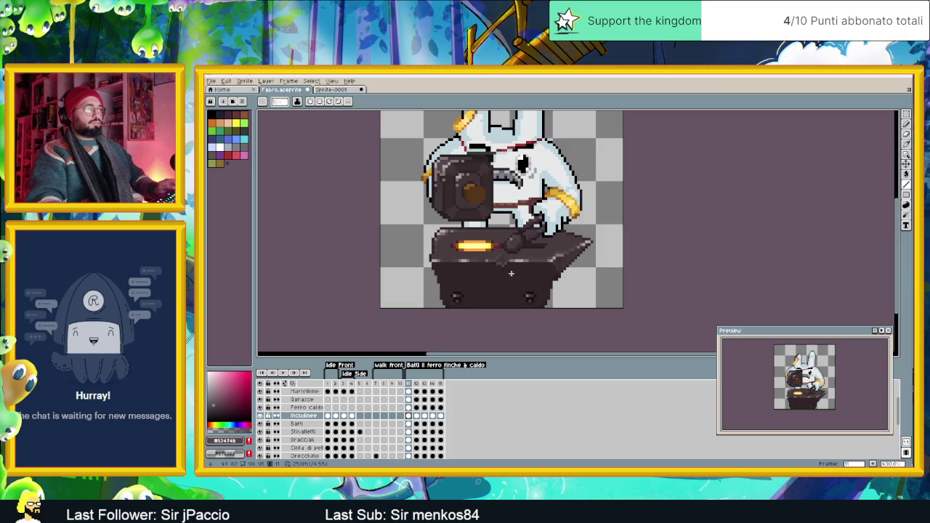
{"action": "scroll", "coordinate": [516, 274], "scroll_direction": "down", "scroll_amount": 2}
{"action": "scroll", "coordinate": [525, 280], "scroll_direction": "up", "scroll_amount": 1}
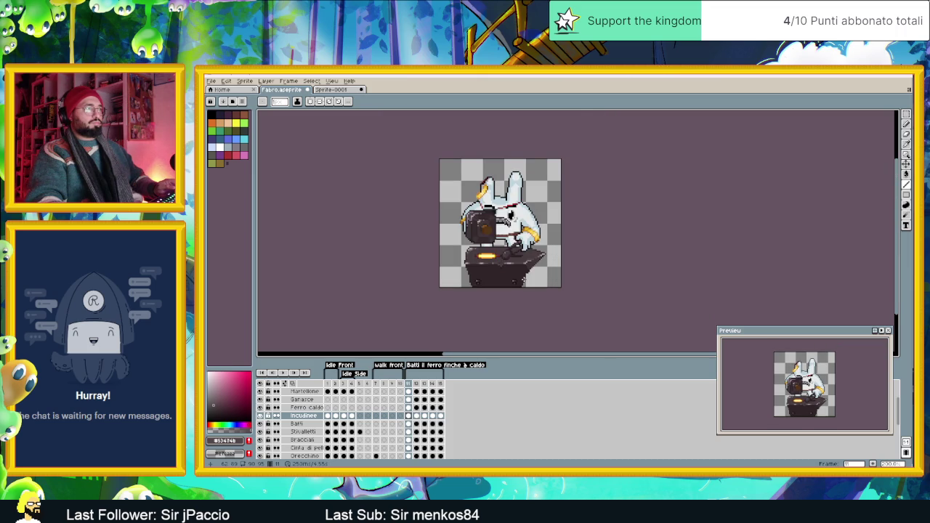
{"action": "scroll", "coordinate": [493, 254], "scroll_direction": "up", "scroll_amount": 3}
Step: Zoom in and out to inspect the anvil's highlight with the eyedropper active
{"action": "key", "text": "alt"}
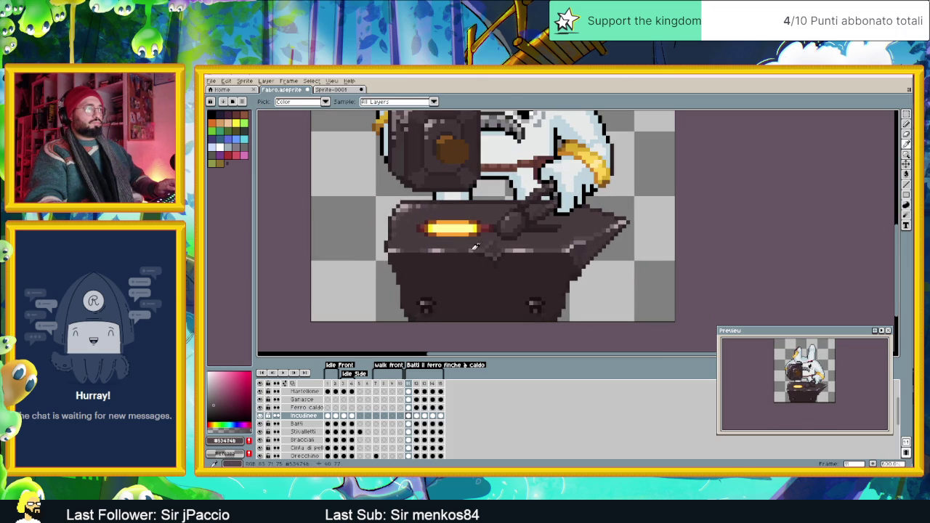
{"action": "scroll", "coordinate": [485, 246], "scroll_direction": "up", "scroll_amount": 2}
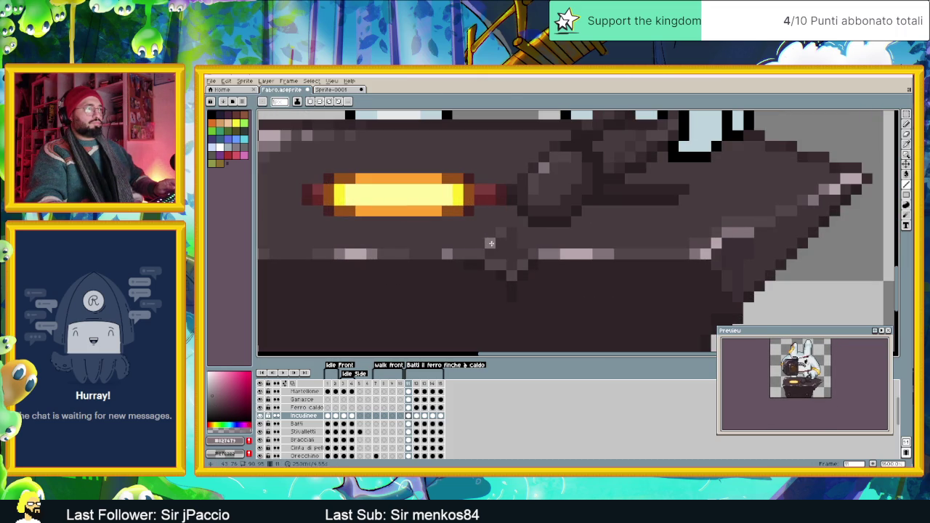
{"action": "scroll", "coordinate": [494, 254], "scroll_direction": "down", "scroll_amount": 4}
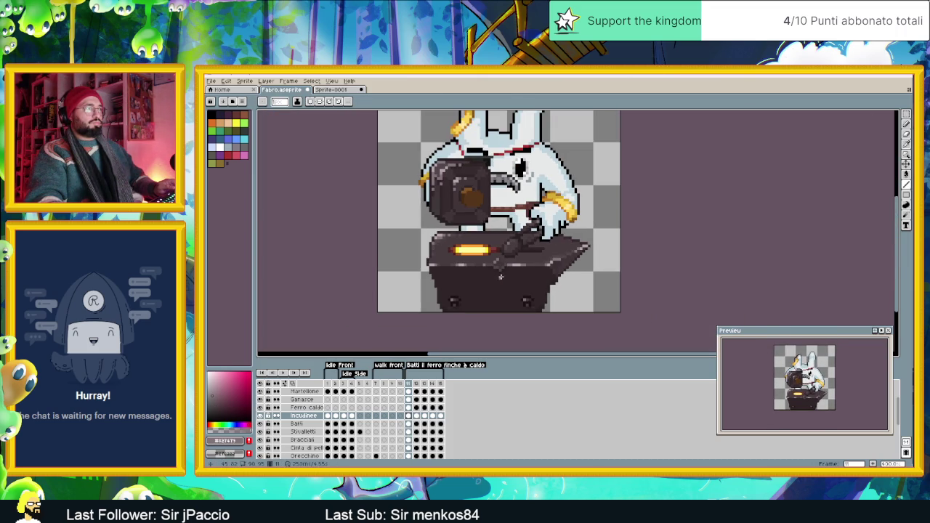
{"action": "scroll", "coordinate": [497, 271], "scroll_direction": "up", "scroll_amount": 2}
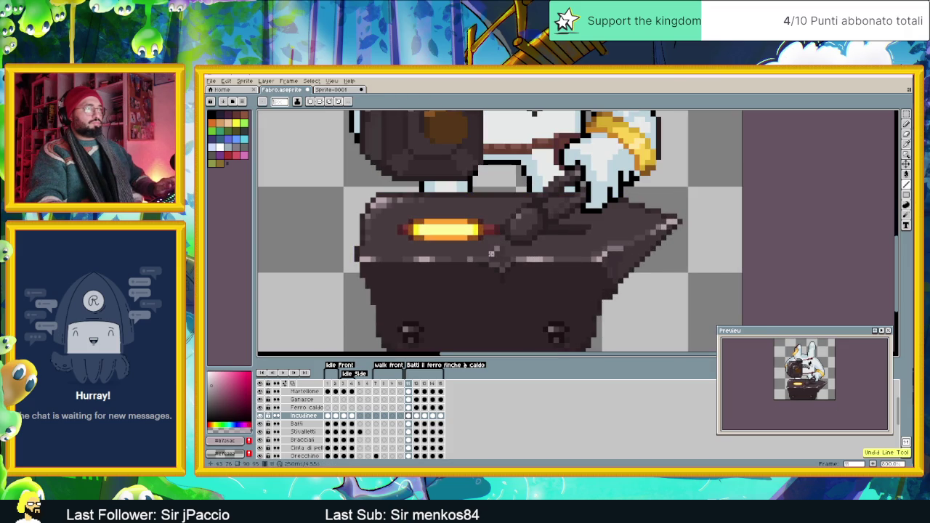
{"action": "scroll", "coordinate": [514, 270], "scroll_direction": "down", "scroll_amount": 3}
{"action": "scroll", "coordinate": [514, 271], "scroll_direction": "up", "scroll_amount": 2}
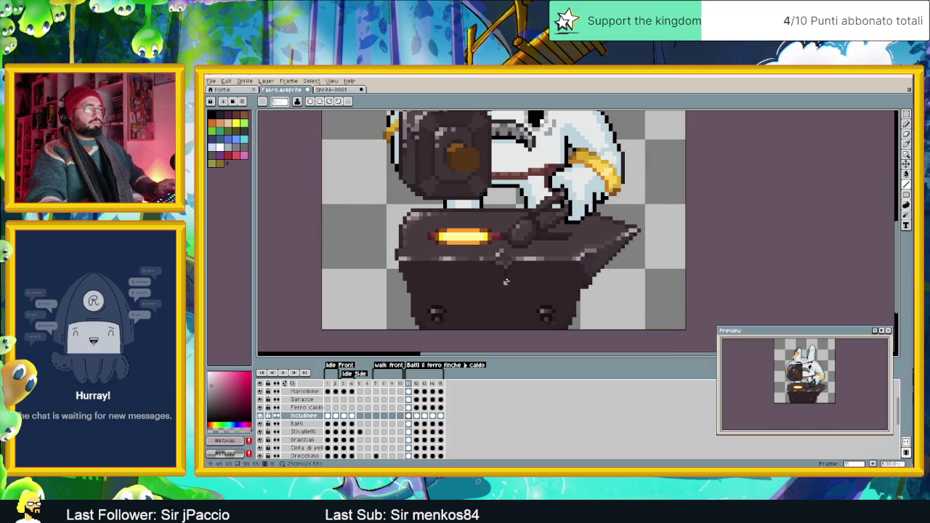
{"action": "scroll", "coordinate": [508, 282], "scroll_direction": "up", "scroll_amount": 2}
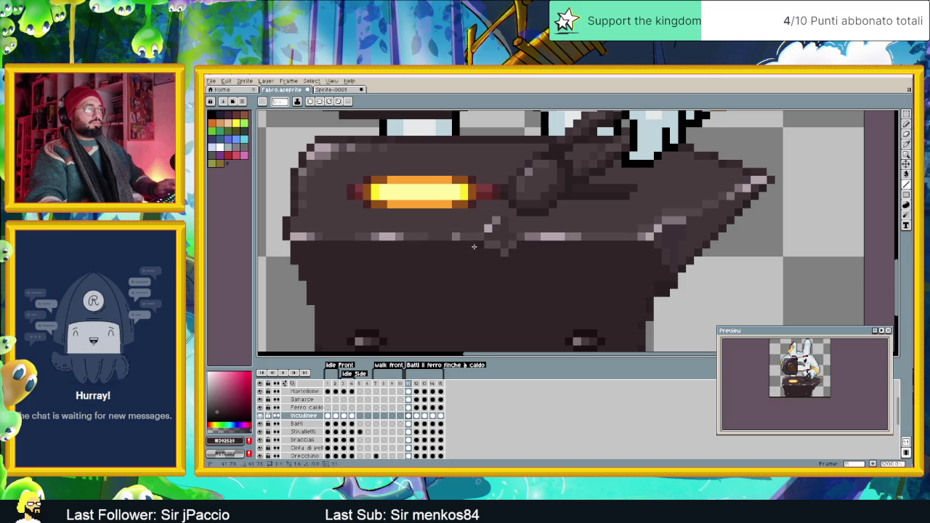
{"action": "scroll", "coordinate": [522, 271], "scroll_direction": "down", "scroll_amount": 2}
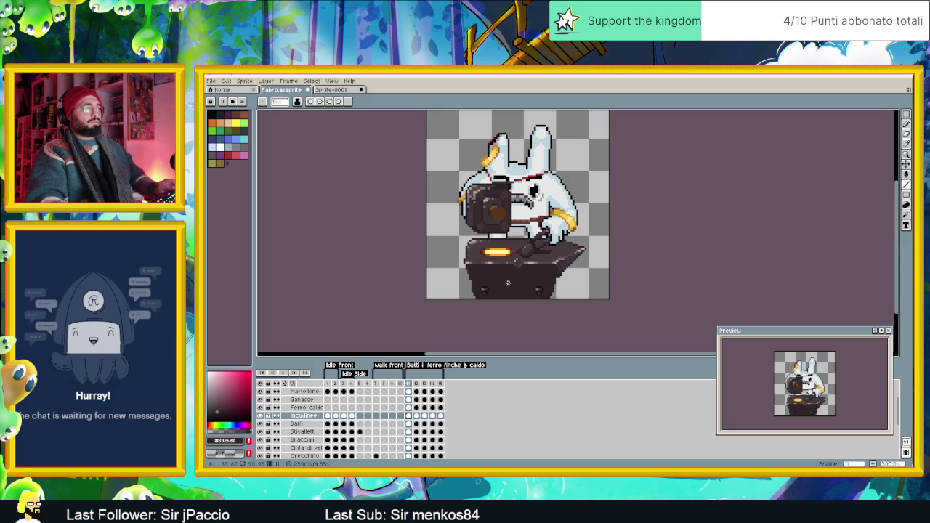
{"action": "scroll", "coordinate": [459, 254], "scroll_direction": "up", "scroll_amount": 2}
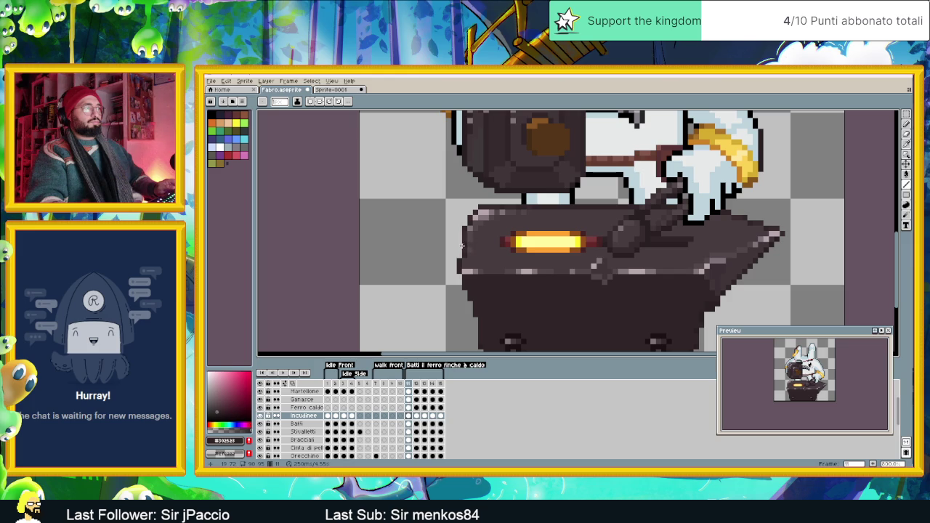
{"action": "scroll", "coordinate": [438, 266], "scroll_direction": "down", "scroll_amount": 3}
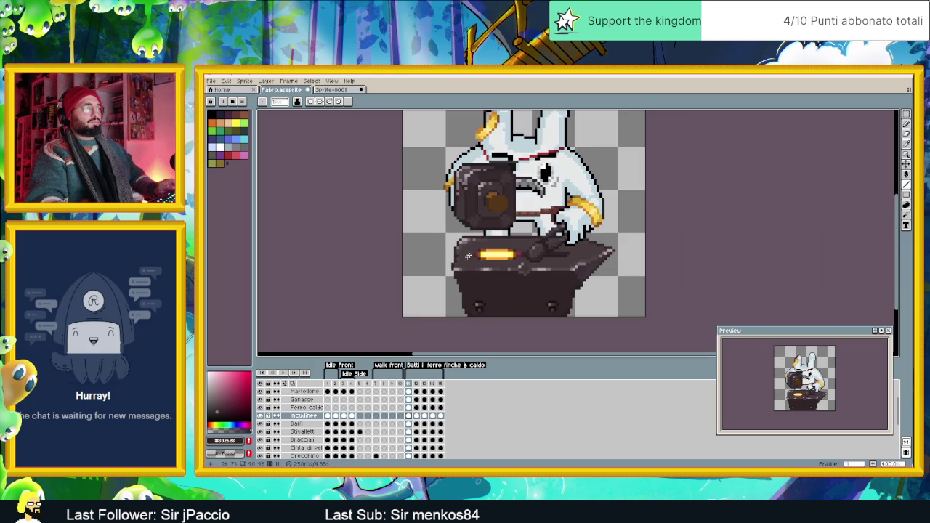
{"action": "scroll", "coordinate": [458, 258], "scroll_direction": "up", "scroll_amount": 2}
{"action": "scroll", "coordinate": [455, 255], "scroll_direction": "up", "scroll_amount": 1}
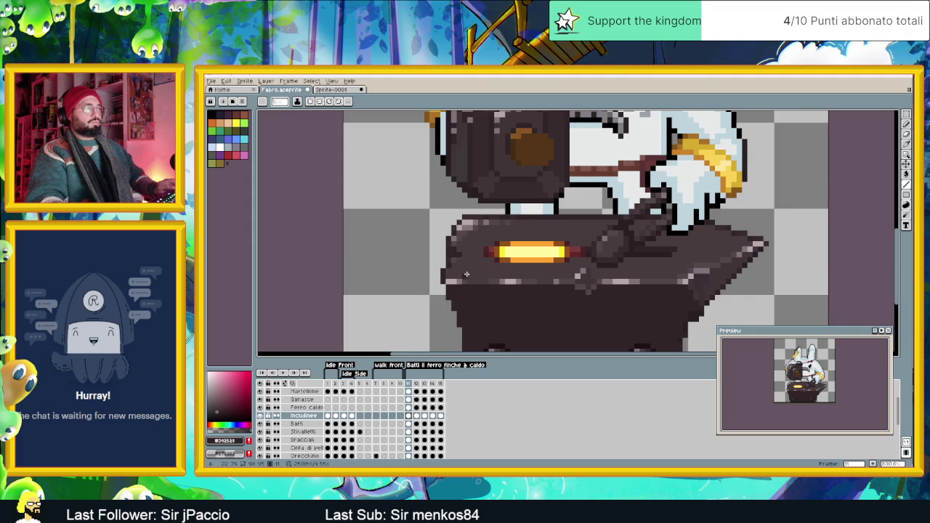
Step: Zoom in on the anvil and sample a lighter grey from it
{"action": "scroll", "coordinate": [466, 274], "scroll_direction": "down", "scroll_amount": 2}
{"action": "scroll", "coordinate": [522, 279], "scroll_direction": "down", "scroll_amount": 1}
{"action": "scroll", "coordinate": [559, 246], "scroll_direction": "up", "scroll_amount": 4}
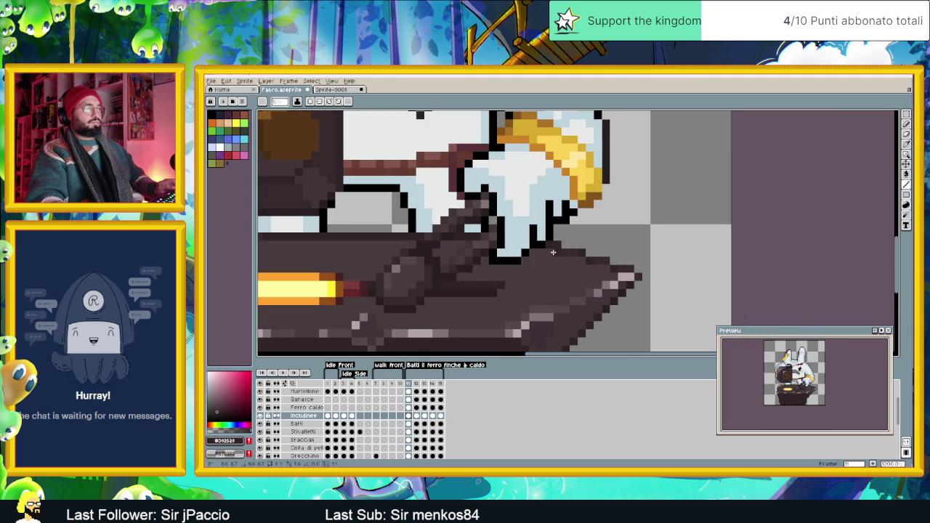
{"action": "scroll", "coordinate": [558, 261], "scroll_direction": "down", "scroll_amount": 3}
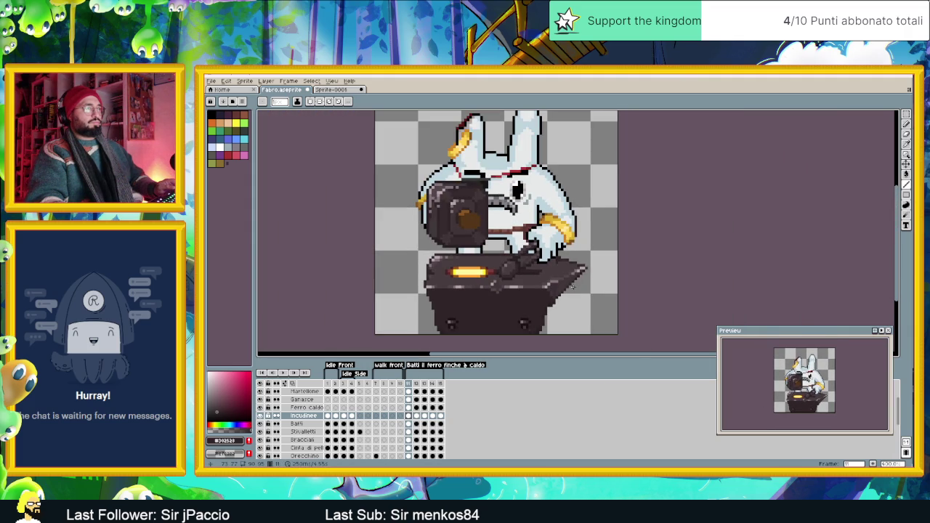
{"action": "scroll", "coordinate": [559, 268], "scroll_direction": "up", "scroll_amount": 2}
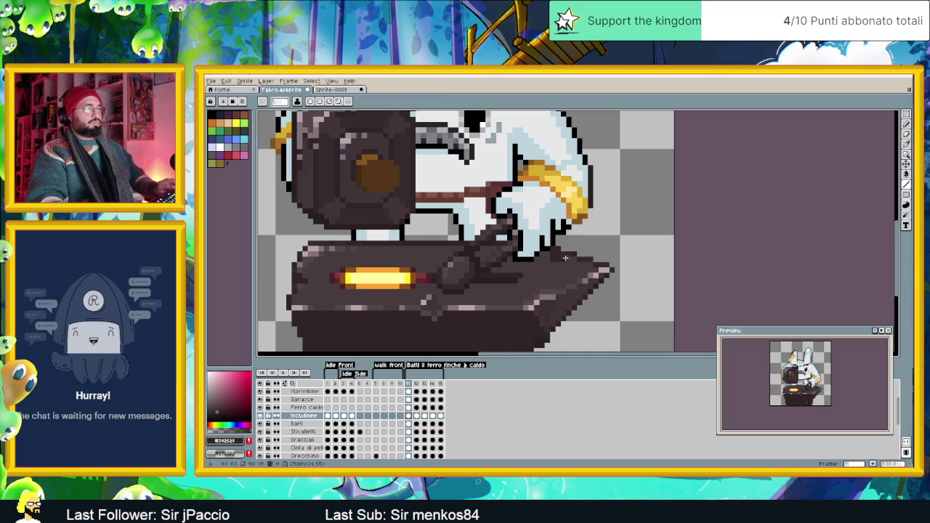
{"action": "scroll", "coordinate": [563, 258], "scroll_direction": "down", "scroll_amount": 3}
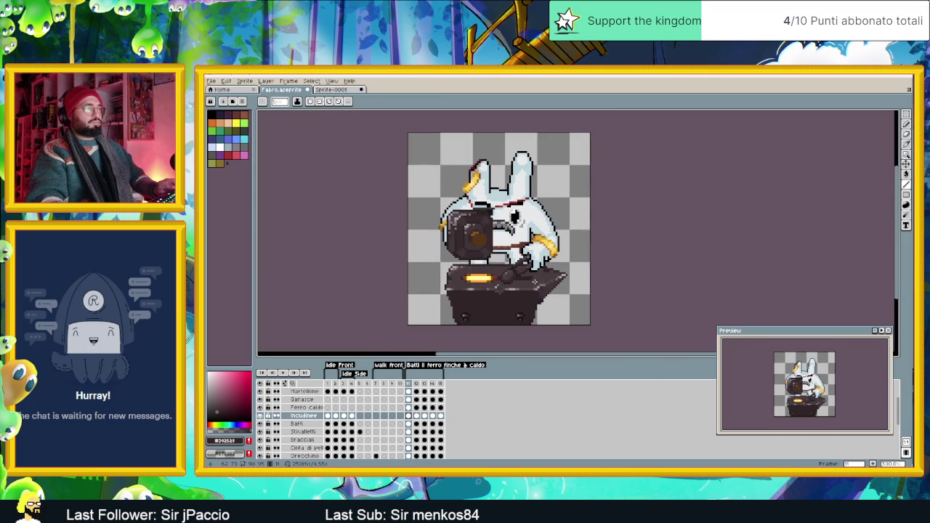
{"action": "scroll", "coordinate": [558, 264], "scroll_direction": "up", "scroll_amount": 2}
{"action": "scroll", "coordinate": [559, 264], "scroll_direction": "up", "scroll_amount": 2}
{"action": "scroll", "coordinate": [541, 269], "scroll_direction": "down", "scroll_amount": 1}
{"action": "key", "text": "alt"}
{"action": "left_click", "coordinate": [516, 277], "text": "alt"}
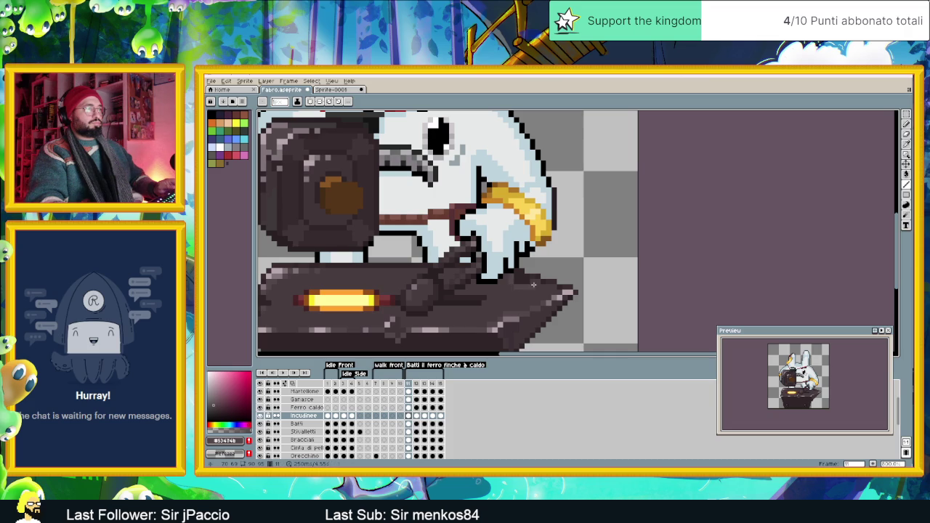
Step: Sample the anvil's colour again as the drawing colour, then zoom back out
{"action": "key", "text": "alt"}
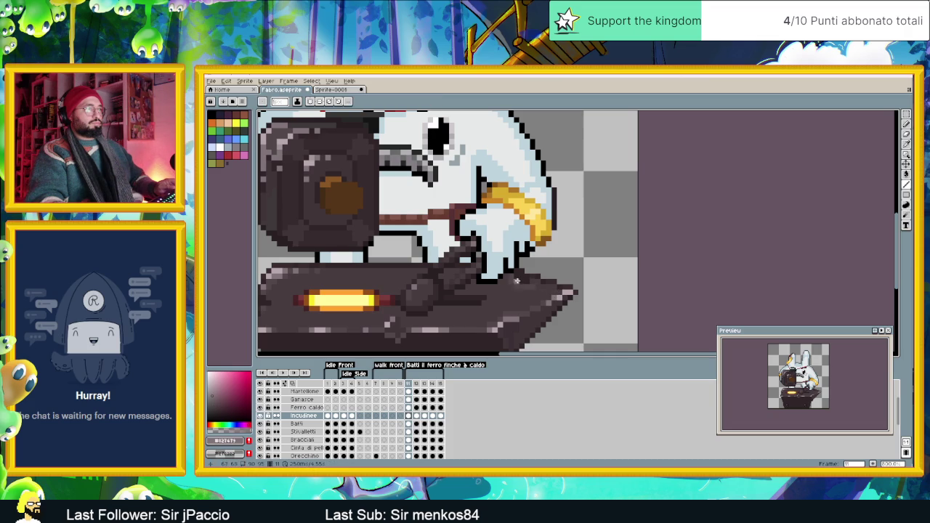
{"action": "scroll", "coordinate": [525, 287], "scroll_direction": "down", "scroll_amount": 1}
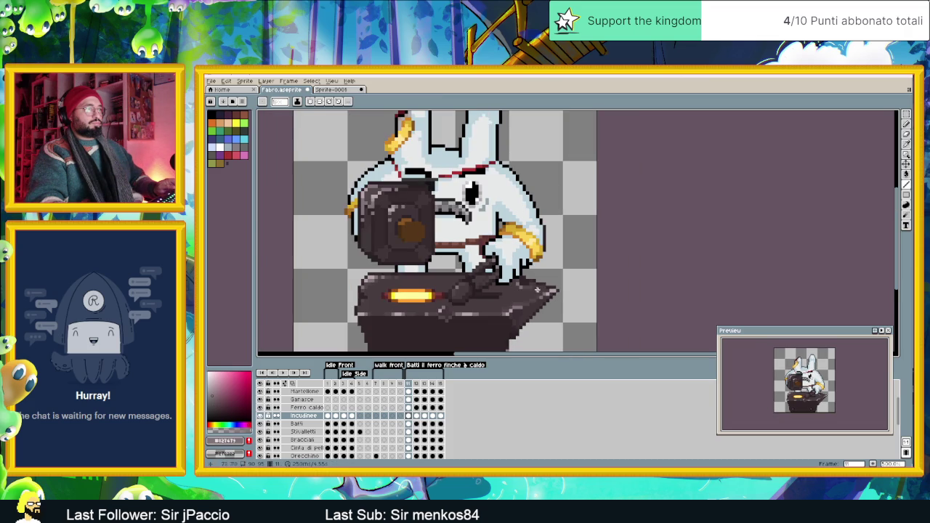
{"action": "scroll", "coordinate": [522, 285], "scroll_direction": "up", "scroll_amount": 1}
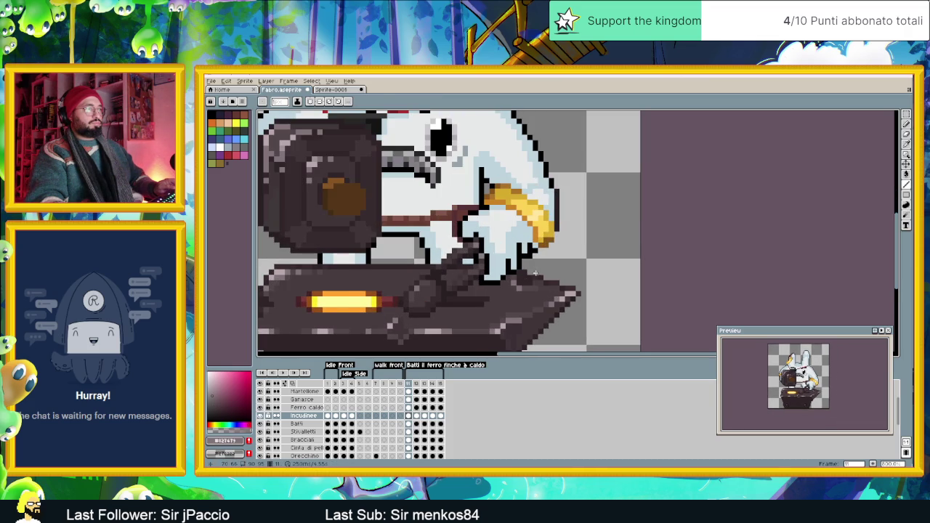
{"action": "scroll", "coordinate": [536, 272], "scroll_direction": "up", "scroll_amount": 1}
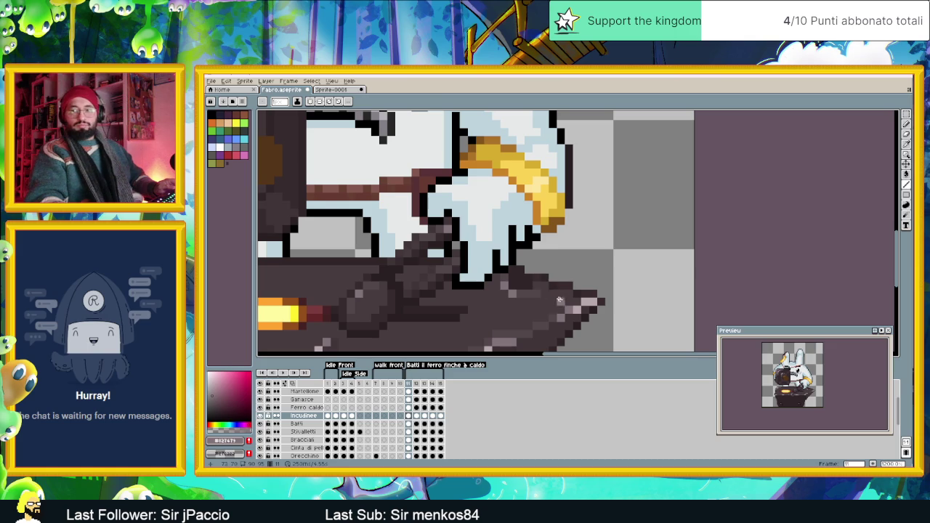
{"action": "left_click", "coordinate": [573, 297], "text": "alt"}
{"action": "scroll", "coordinate": [567, 293], "scroll_direction": "down", "scroll_amount": 3}
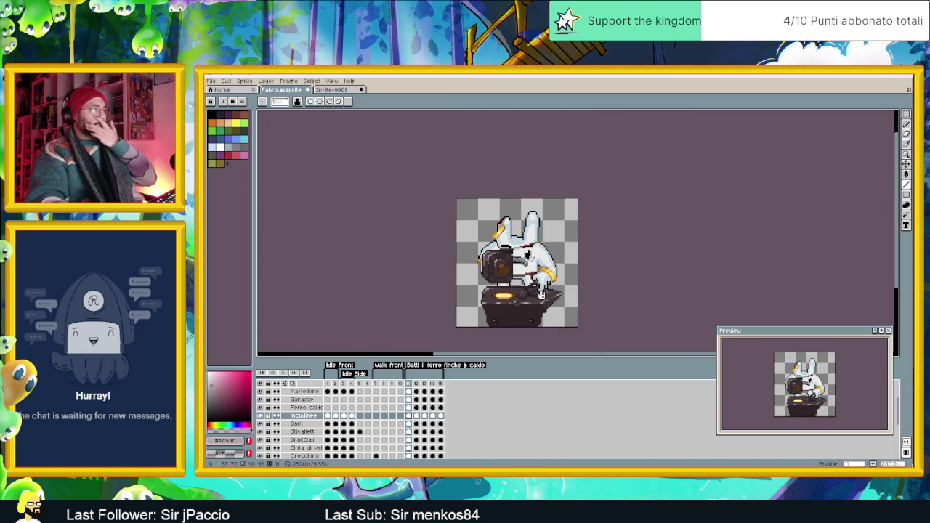
Step: Step through frames 12–15 and then 1–4 of the anvil layer
{"action": "scroll", "coordinate": [532, 327], "scroll_direction": "up", "scroll_amount": 1}
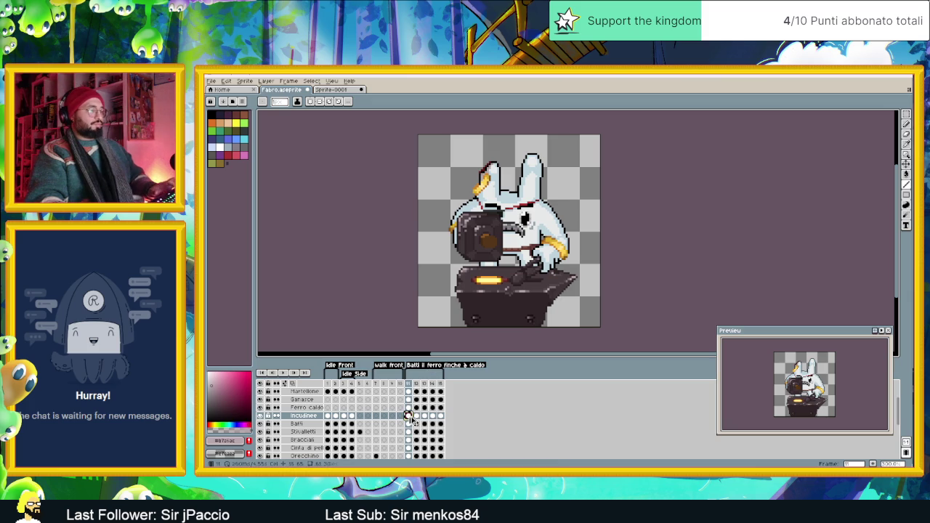
{"action": "left_click", "coordinate": [417, 418]}
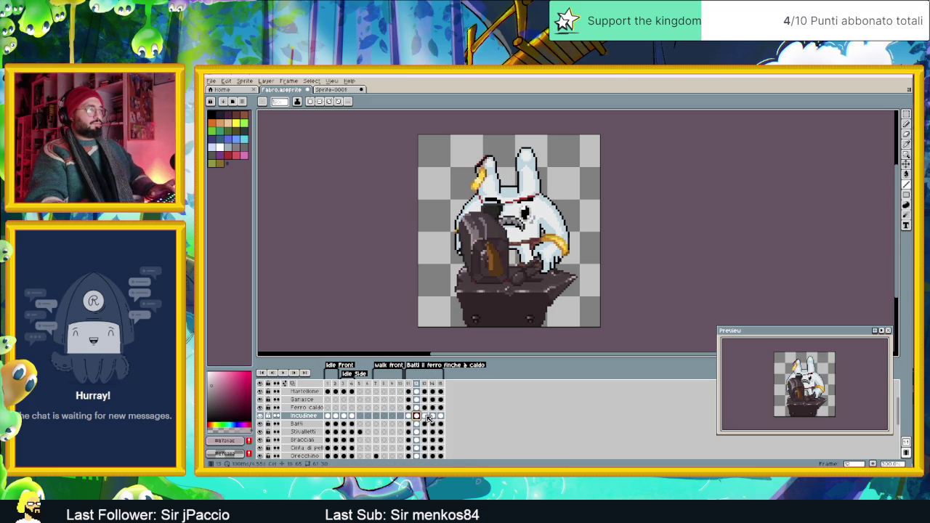
{"action": "left_click", "coordinate": [424, 416]}
{"action": "left_click", "coordinate": [433, 416]}
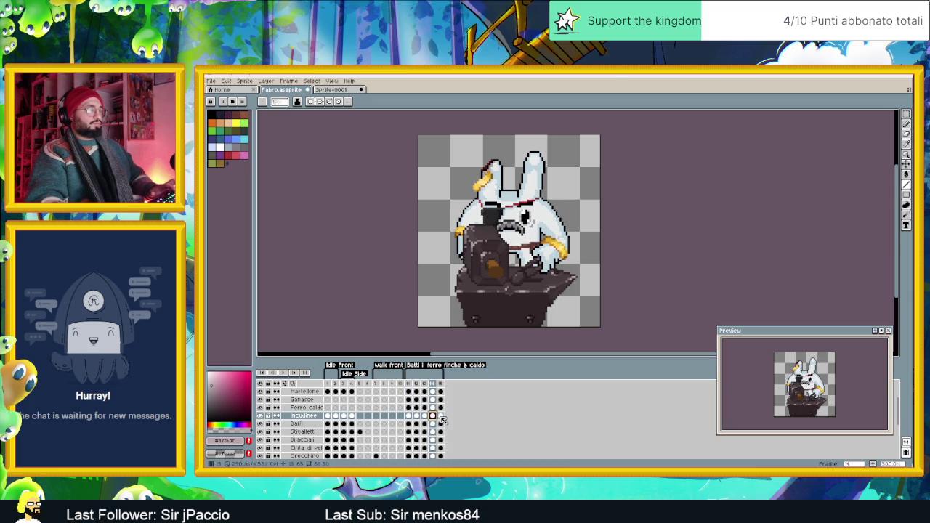
{"action": "left_click", "coordinate": [440, 416]}
{"action": "left_click", "coordinate": [327, 416]}
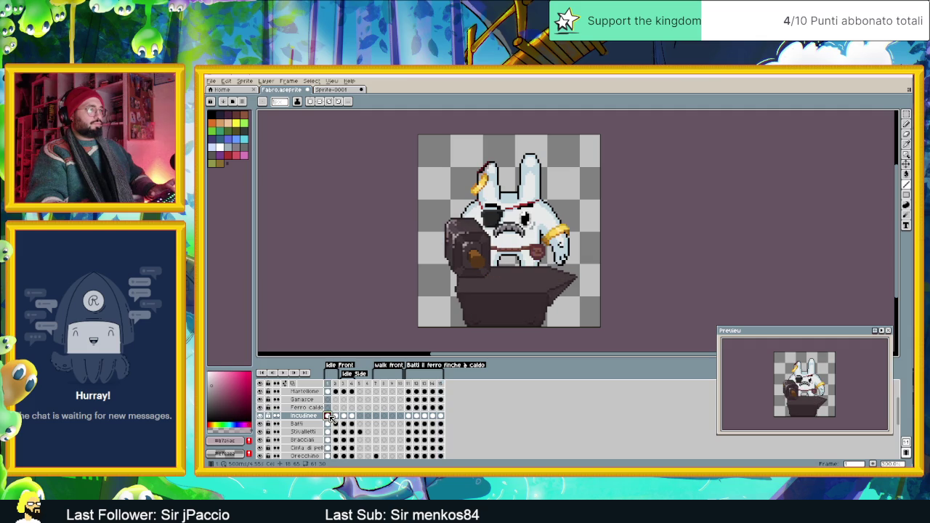
{"action": "left_click", "coordinate": [336, 416]}
{"action": "left_click", "coordinate": [343, 416]}
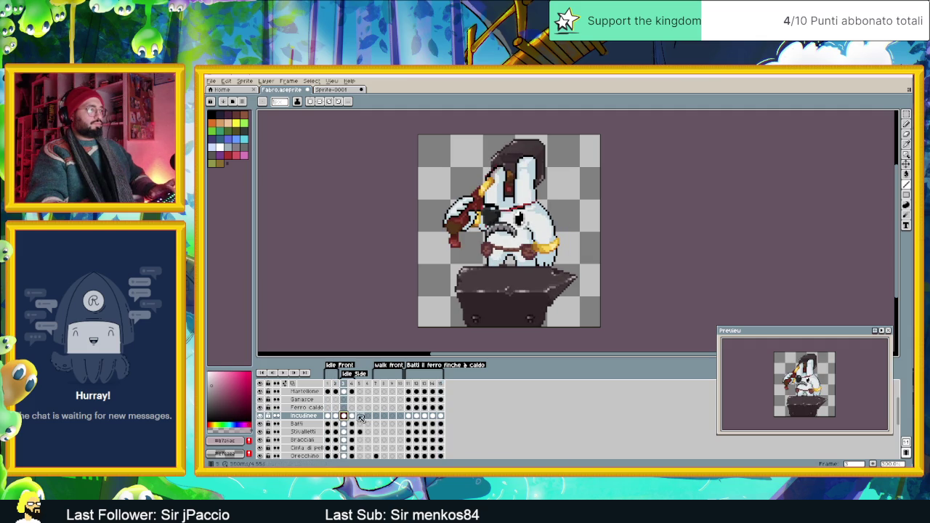
{"action": "left_click", "coordinate": [353, 418]}
Step: Jump to hammer-strike frame 11, loop the animation, and save fabbro.aseprite
{"action": "scroll", "coordinate": [532, 308], "scroll_direction": "down", "scroll_amount": 4}
{"action": "scroll", "coordinate": [532, 308], "scroll_direction": "up", "scroll_amount": 3}
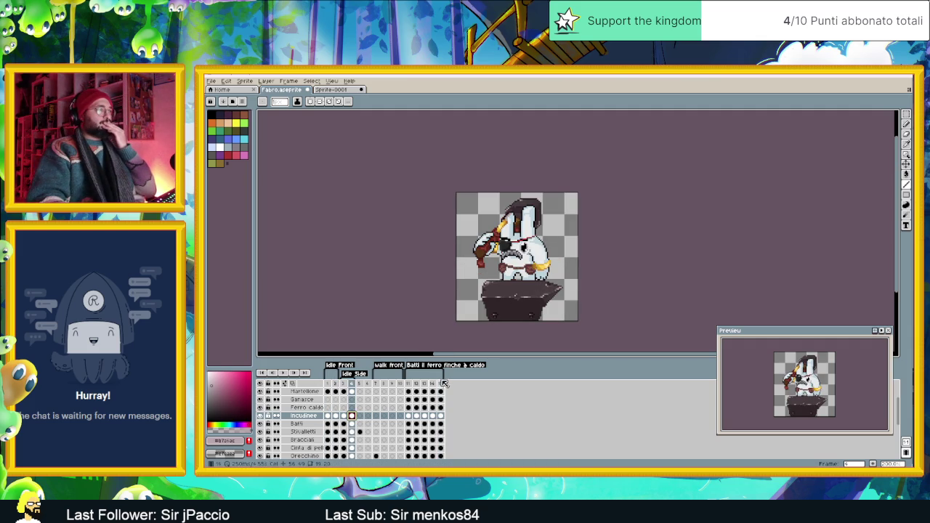
{"action": "left_click", "coordinate": [407, 383]}
{"action": "left_click", "coordinate": [284, 373]}
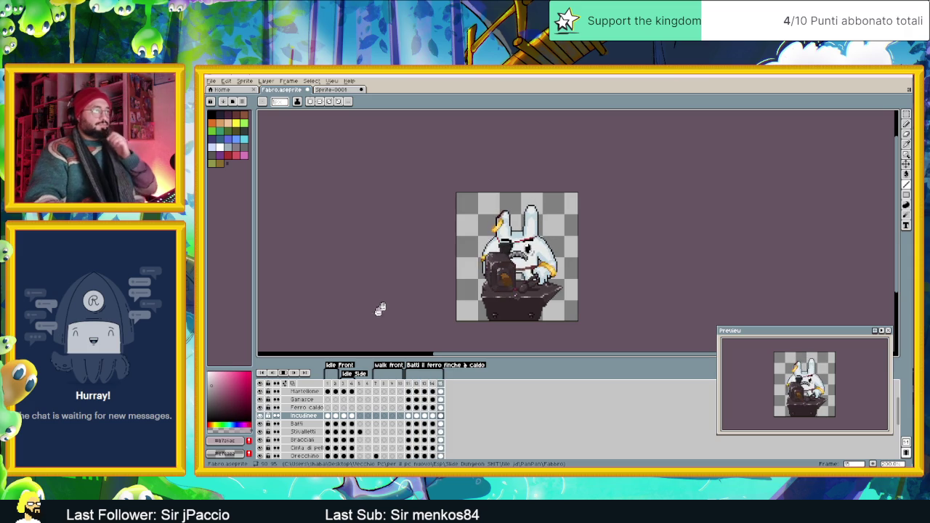
{"action": "key", "text": "ctrl+s"}
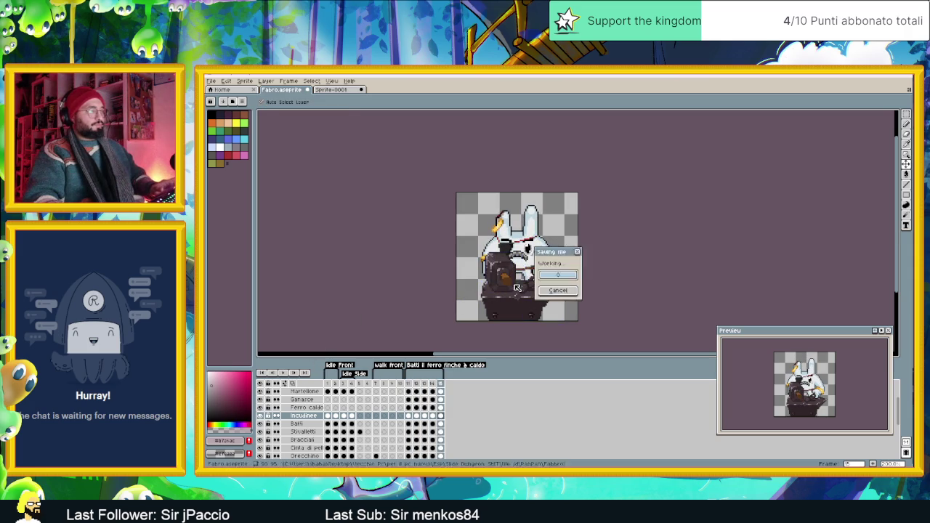
Step: Sample the anvil shades #2a2023 and #302528 from the canvas
{"action": "scroll", "coordinate": [538, 305], "scroll_direction": "up", "scroll_amount": 5}
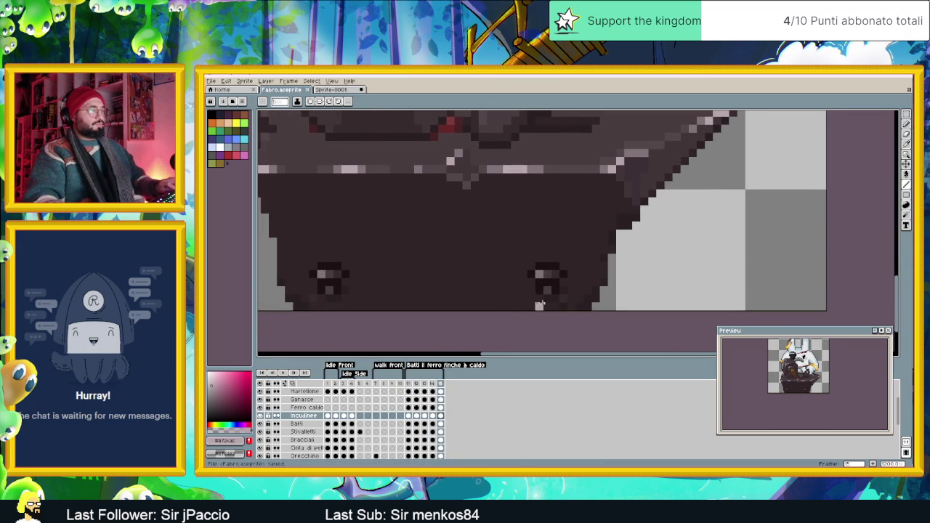
{"action": "key", "text": "i"}
{"action": "left_click", "coordinate": [548, 294], "text": "alt"}
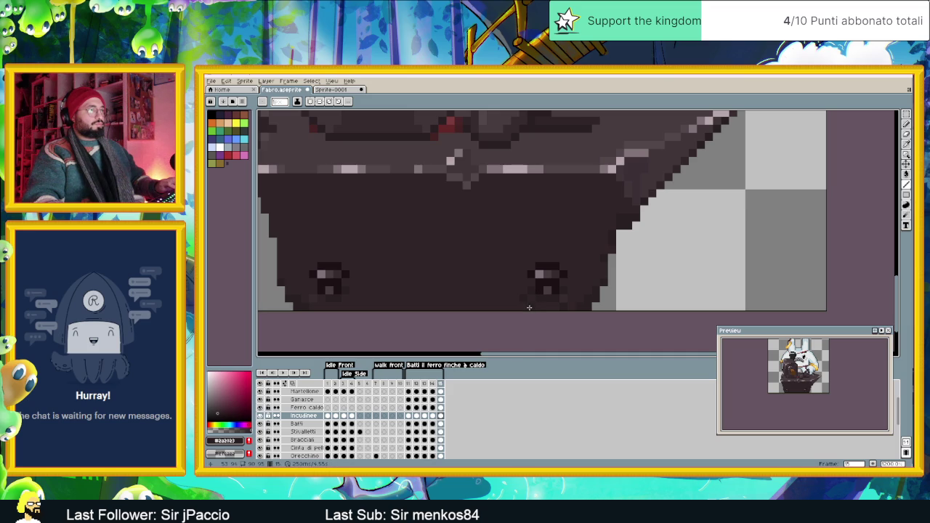
{"action": "left_click", "coordinate": [570, 293], "text": "alt"}
{"action": "left_click", "coordinate": [552, 307], "text": "alt"}
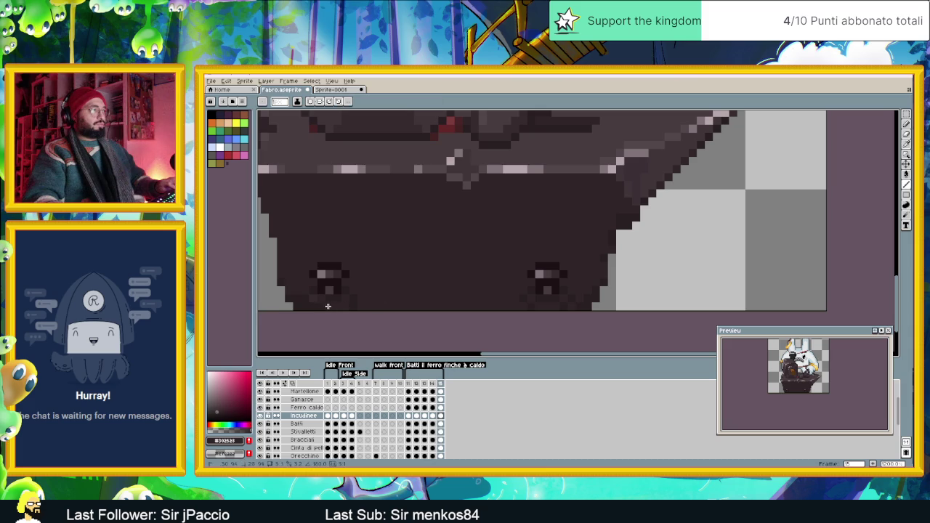
Step: Re-pick #2a2023 and #302528 from another spot on the anvil, then take the Paint Bucket
{"action": "key", "text": "i"}
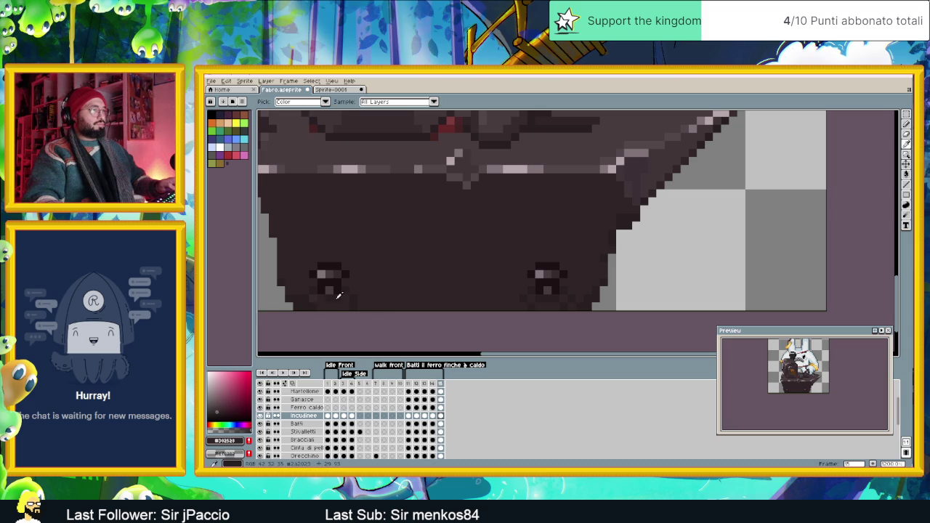
{"action": "left_click", "coordinate": [337, 296]}
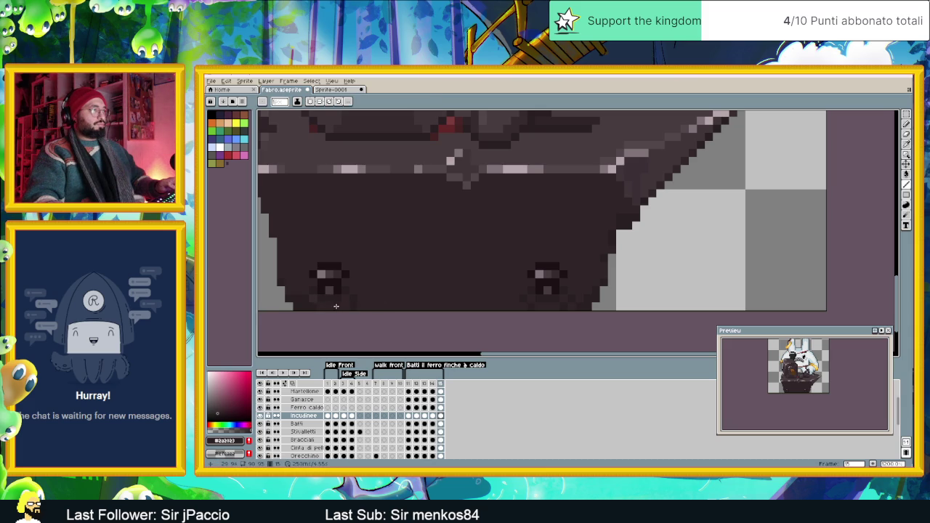
{"action": "left_click", "coordinate": [351, 305], "text": "alt"}
{"action": "scroll", "coordinate": [383, 300], "scroll_direction": "down", "scroll_amount": 2}
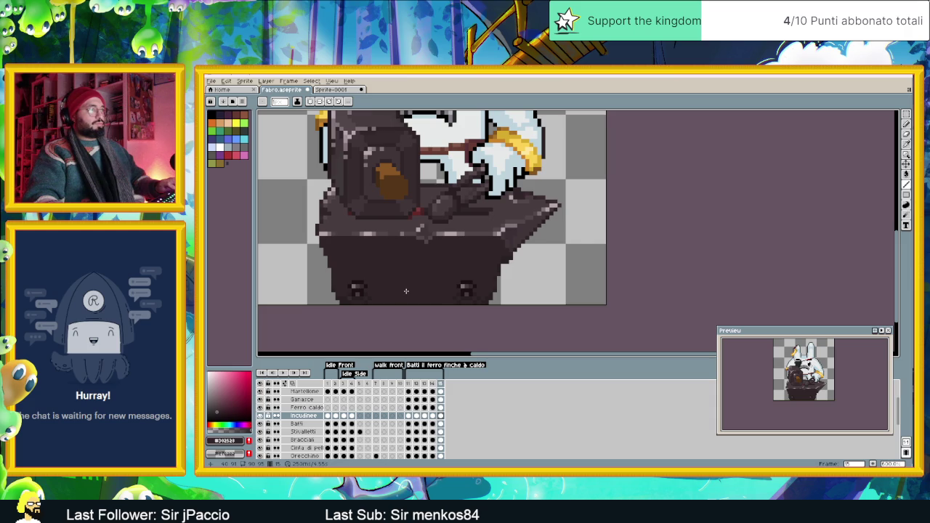
{"action": "scroll", "coordinate": [427, 258], "scroll_direction": "up", "scroll_amount": 2}
{"action": "key", "text": "alt"}
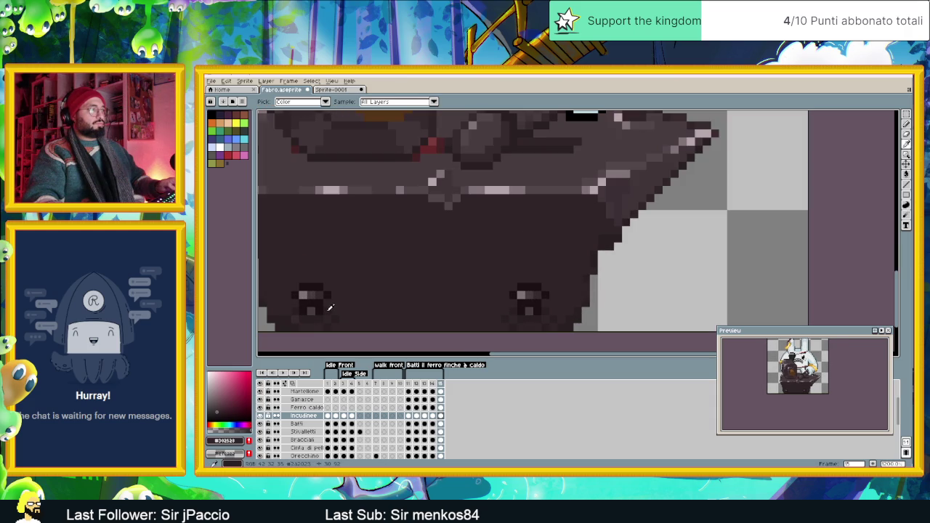
{"action": "scroll", "coordinate": [372, 288], "scroll_direction": "down", "scroll_amount": 2}
{"action": "scroll", "coordinate": [420, 247], "scroll_direction": "up", "scroll_amount": 1}
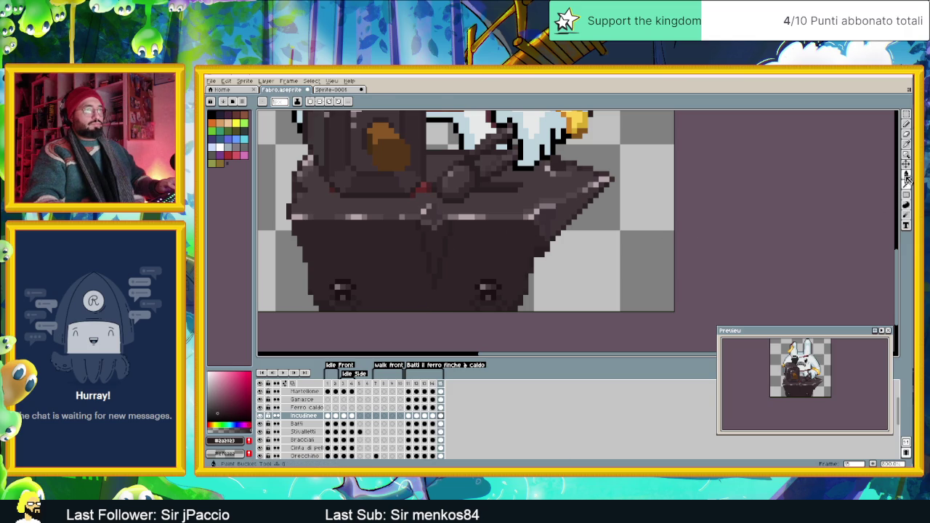
{"action": "key", "text": "g"}
{"action": "scroll", "coordinate": [483, 285], "scroll_direction": "down", "scroll_amount": 2}
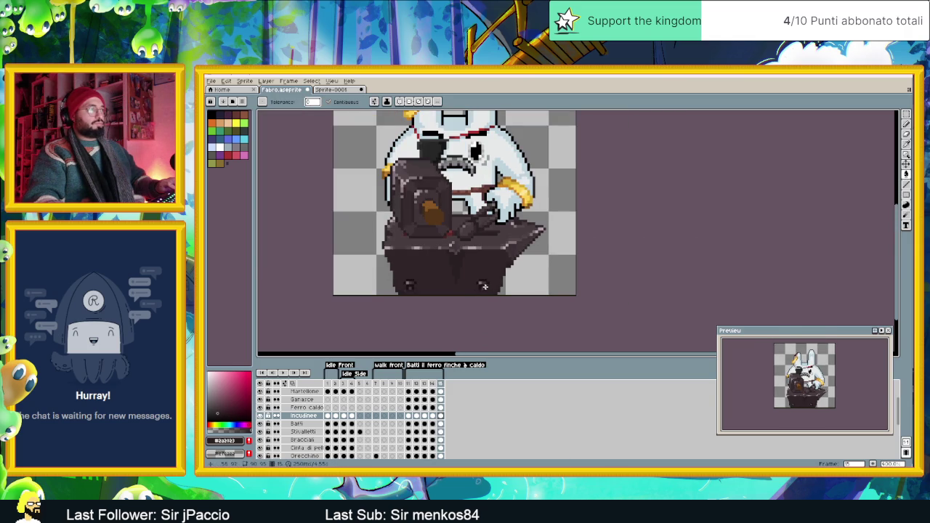
Step: Undo the anvil's Paint Bucket fill and show frame 12 with the glowing iron
{"action": "scroll", "coordinate": [487, 288], "scroll_direction": "up", "scroll_amount": 2}
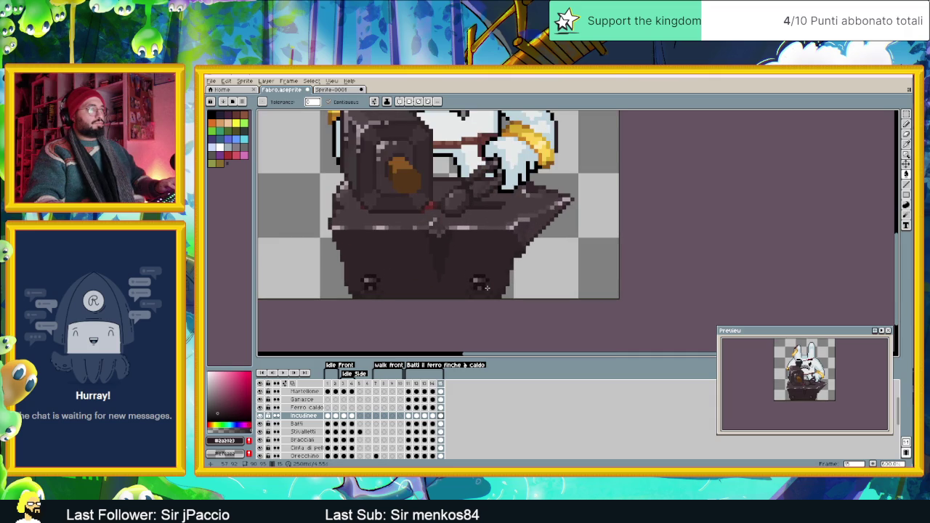
{"action": "scroll", "coordinate": [486, 287], "scroll_direction": "down", "scroll_amount": 1}
{"action": "scroll", "coordinate": [486, 287], "scroll_direction": "down", "scroll_amount": 1}
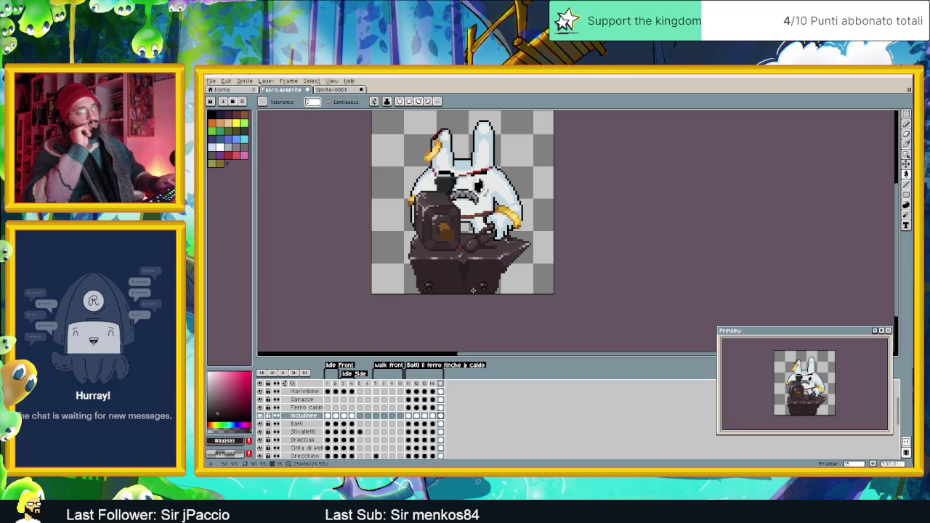
{"action": "key", "text": "ctrl+z"}
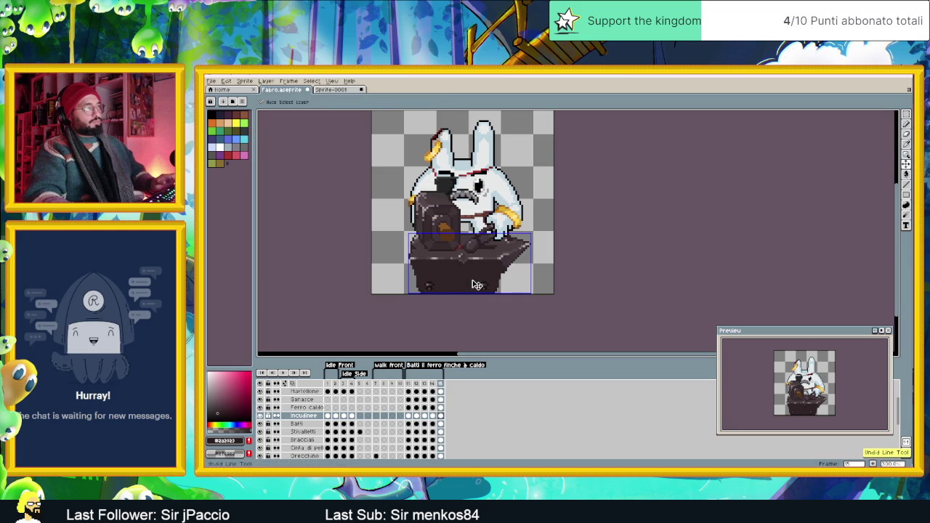
{"action": "key", "text": "g"}
{"action": "scroll", "coordinate": [460, 280], "scroll_direction": "up", "scroll_amount": 2}
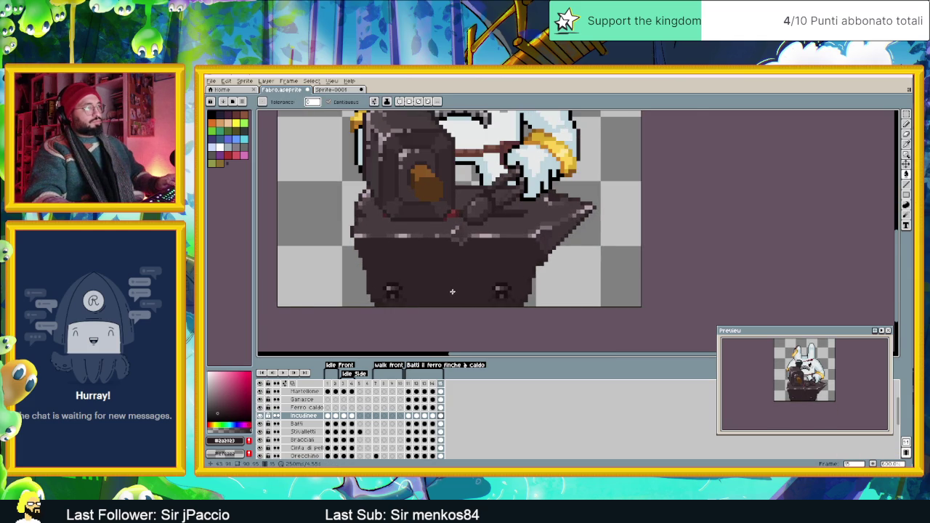
{"action": "scroll", "coordinate": [444, 295], "scroll_direction": "up", "scroll_amount": 1}
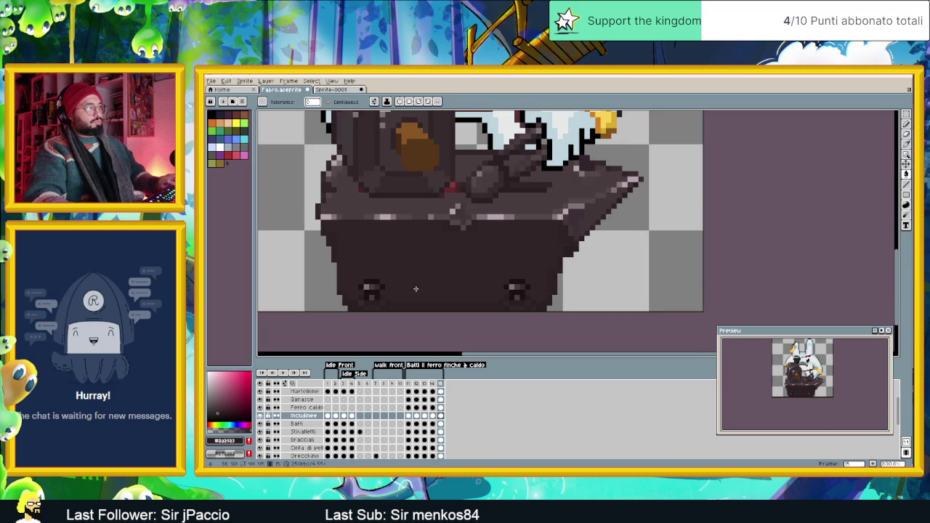
{"action": "key", "text": "v"}
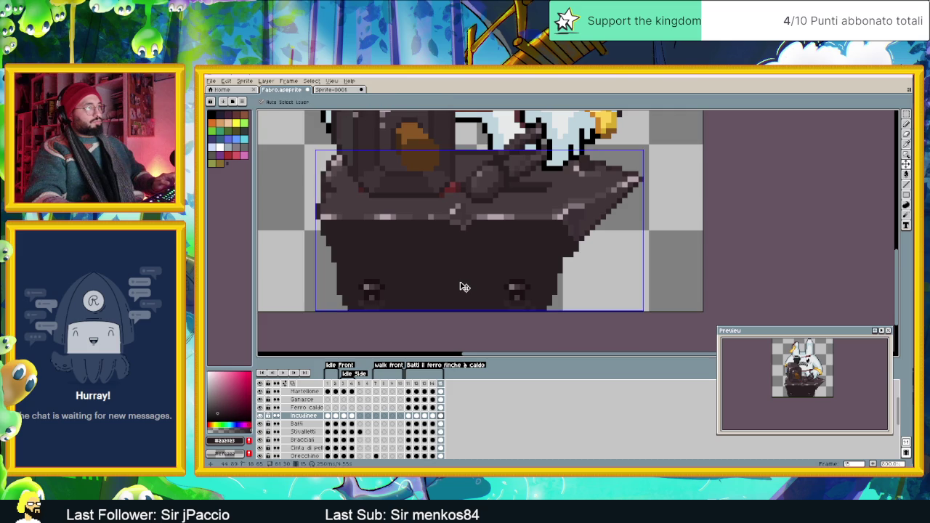
{"action": "left_click", "coordinate": [409, 416]}
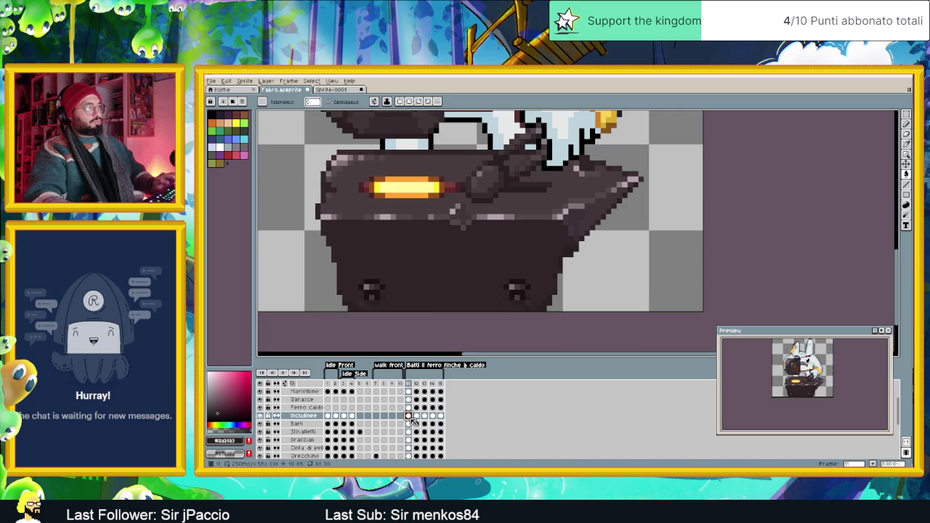
{"action": "left_click", "coordinate": [329, 416]}
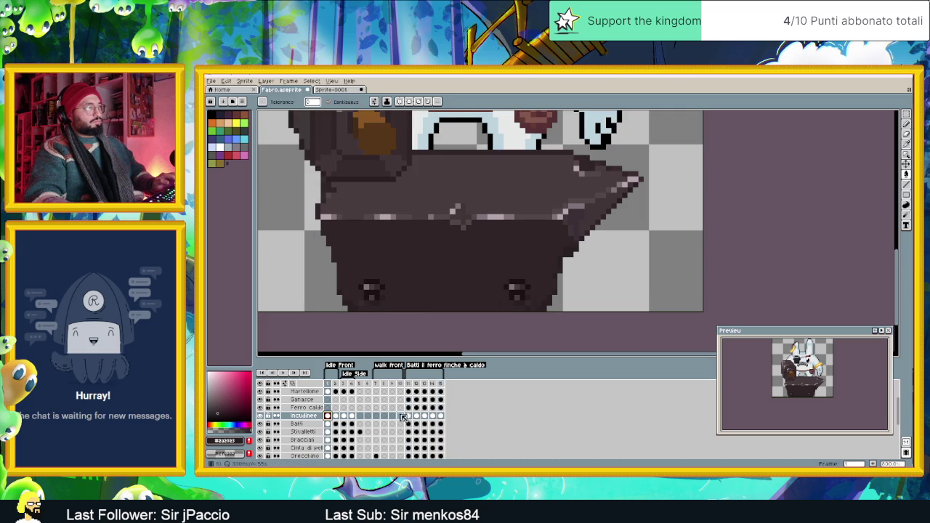
{"action": "left_click", "coordinate": [409, 417]}
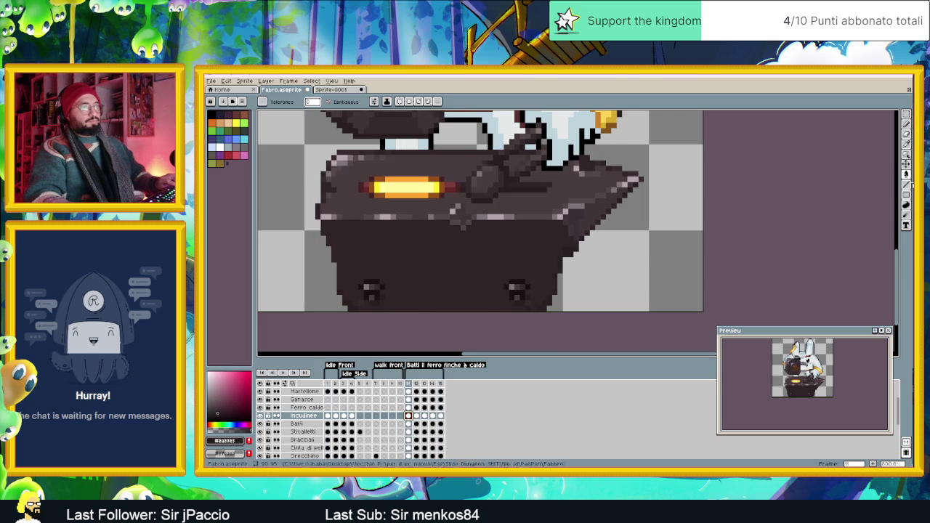
{"action": "left_click", "coordinate": [906, 185]}
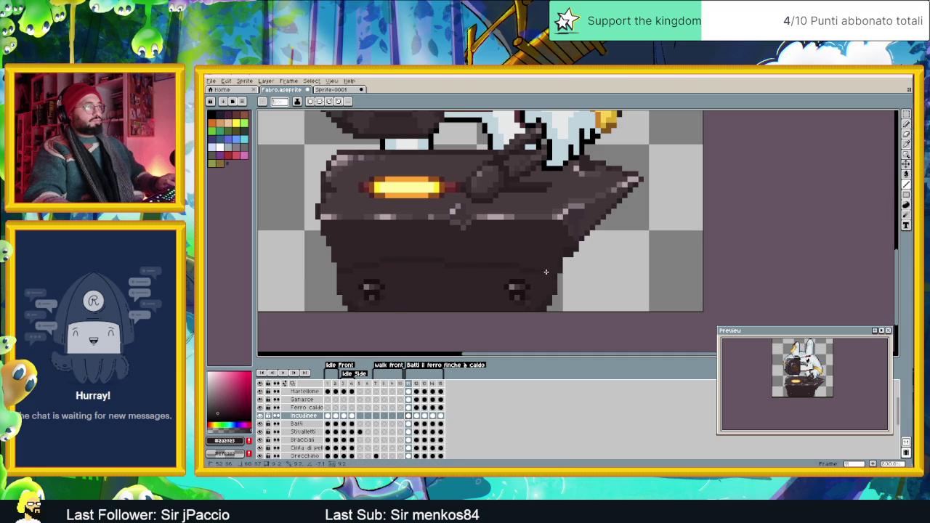
{"action": "scroll", "coordinate": [545, 288], "scroll_direction": "down", "scroll_amount": 2}
{"action": "key", "text": "g"}
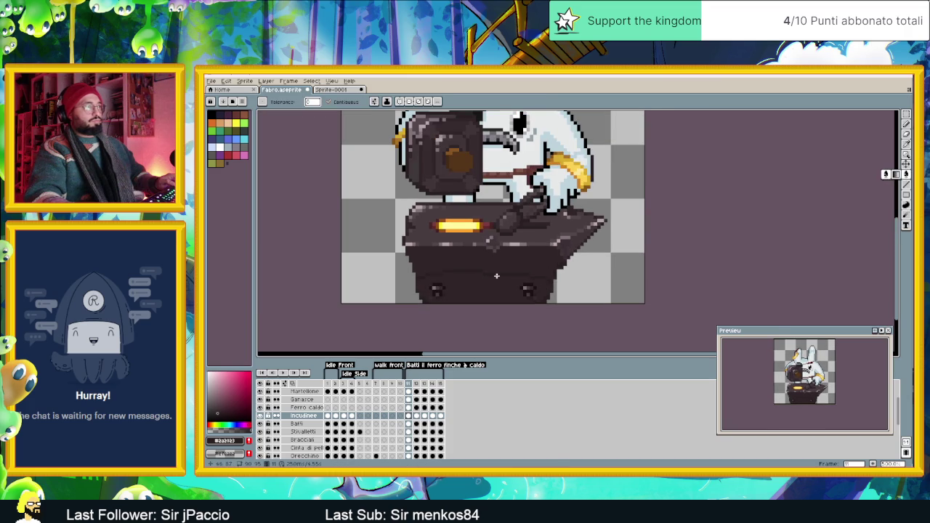
{"action": "scroll", "coordinate": [483, 300], "scroll_direction": "down", "scroll_amount": 1}
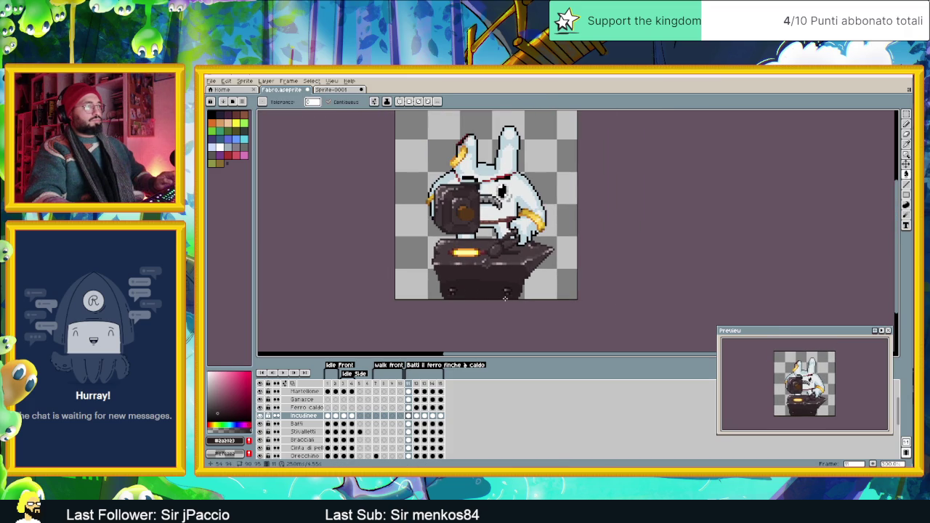
{"action": "scroll", "coordinate": [485, 293], "scroll_direction": "down", "scroll_amount": 1}
{"action": "scroll", "coordinate": [490, 289], "scroll_direction": "up", "scroll_amount": 2}
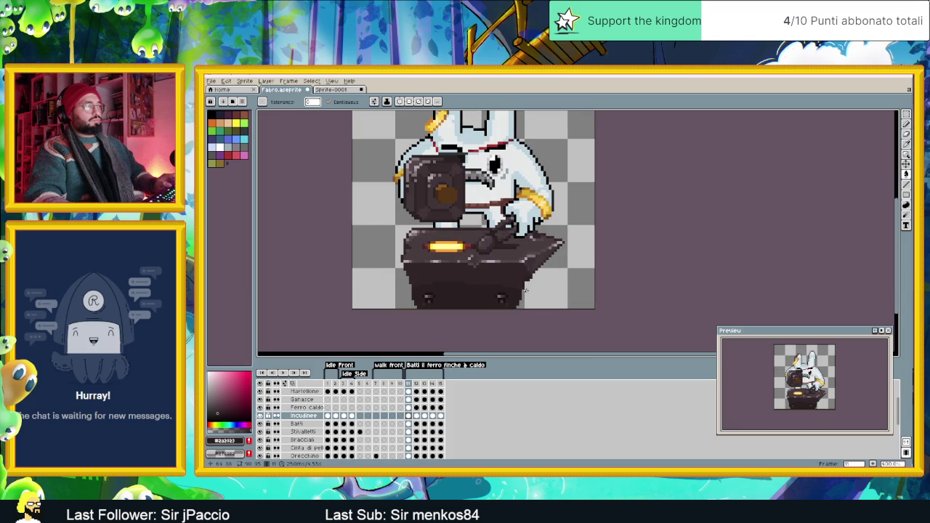
{"action": "scroll", "coordinate": [524, 291], "scroll_direction": "down", "scroll_amount": 2}
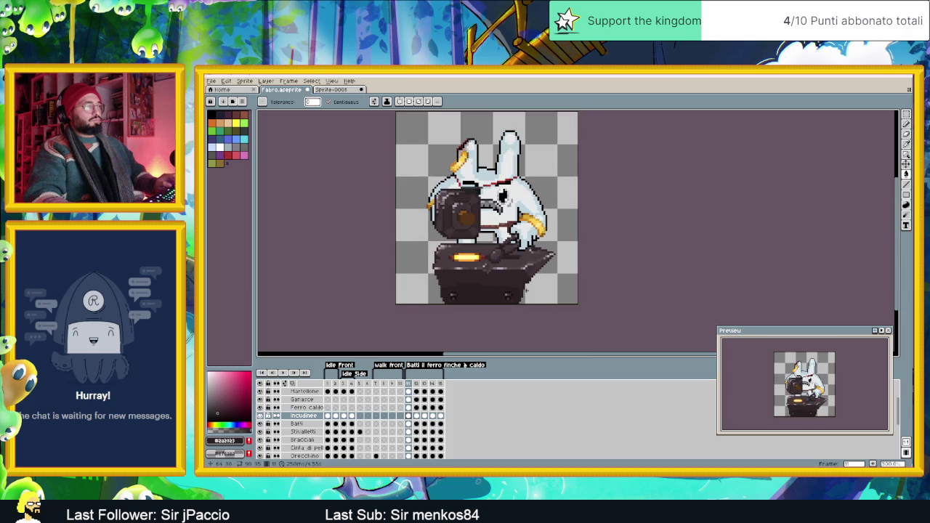
{"action": "scroll", "coordinate": [524, 291], "scroll_direction": "up", "scroll_amount": 1}
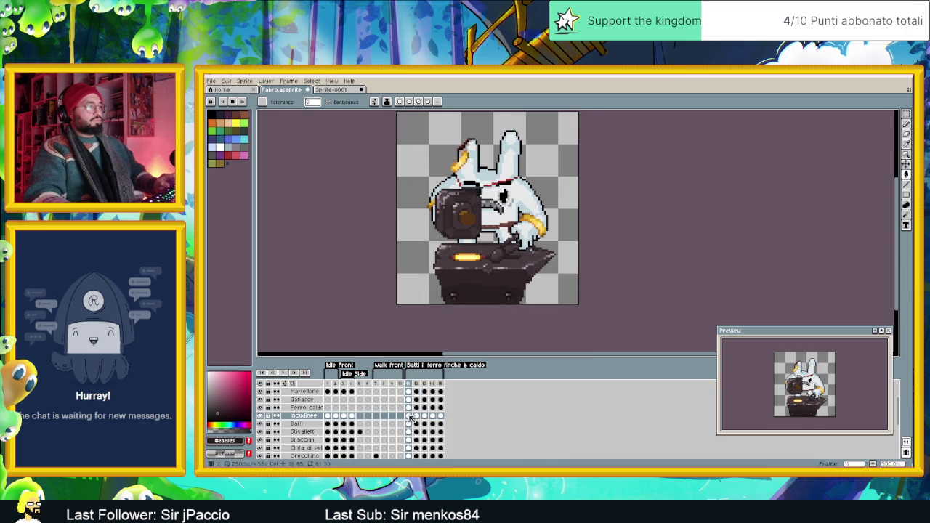
{"action": "left_click", "coordinate": [416, 415]}
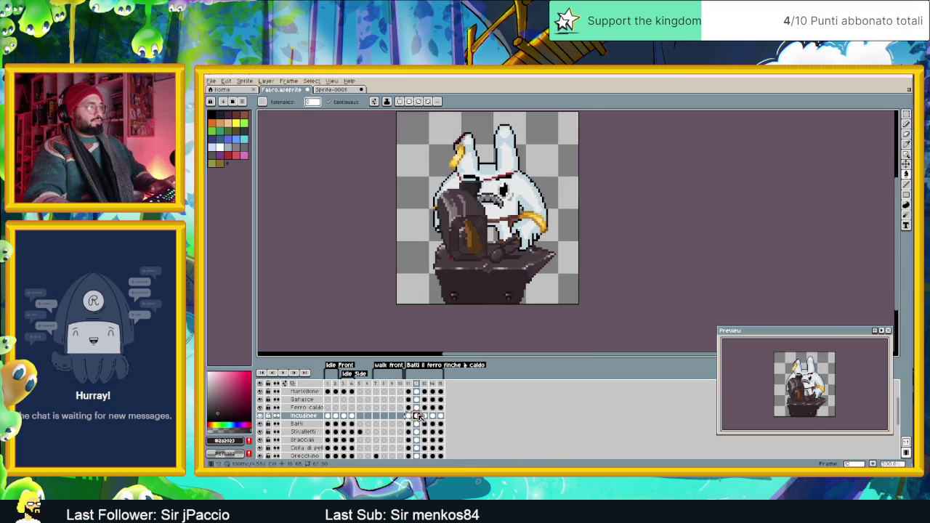
{"action": "left_click", "coordinate": [425, 415]}
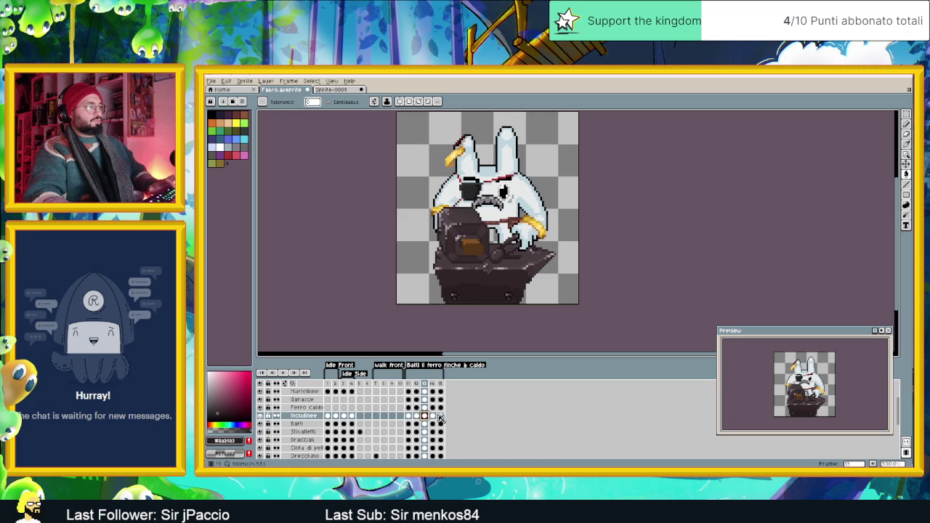
{"action": "left_click", "coordinate": [434, 415]}
{"action": "left_click", "coordinate": [440, 416]}
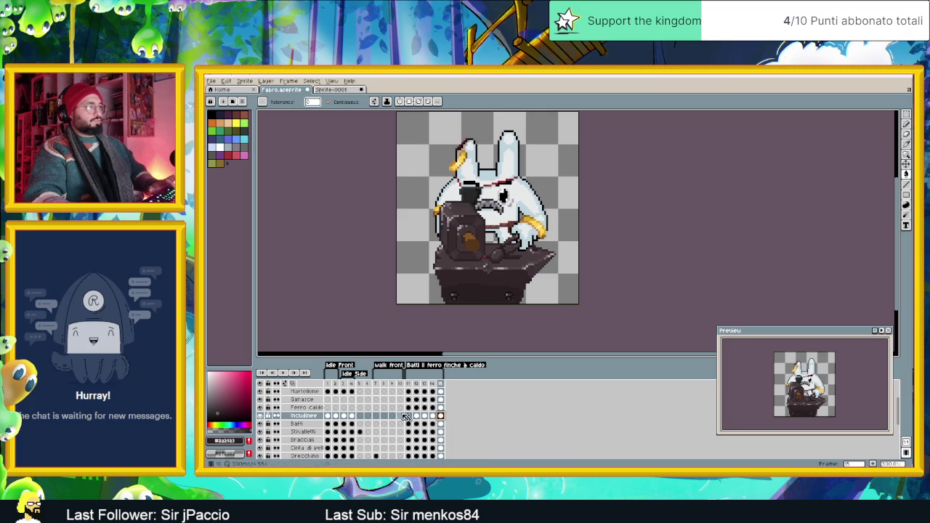
{"action": "left_click", "coordinate": [328, 415]}
{"action": "left_click", "coordinate": [335, 416]}
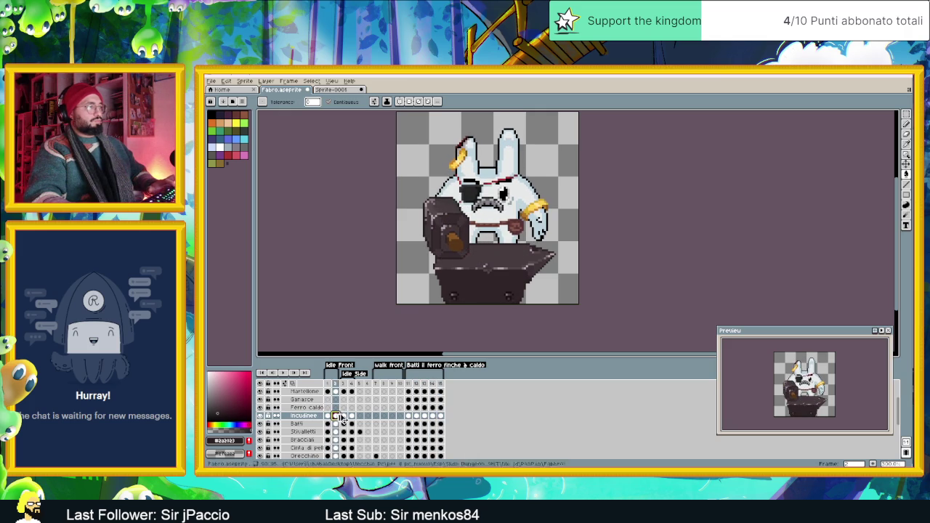
{"action": "left_click", "coordinate": [344, 415]}
{"action": "left_click", "coordinate": [353, 415]}
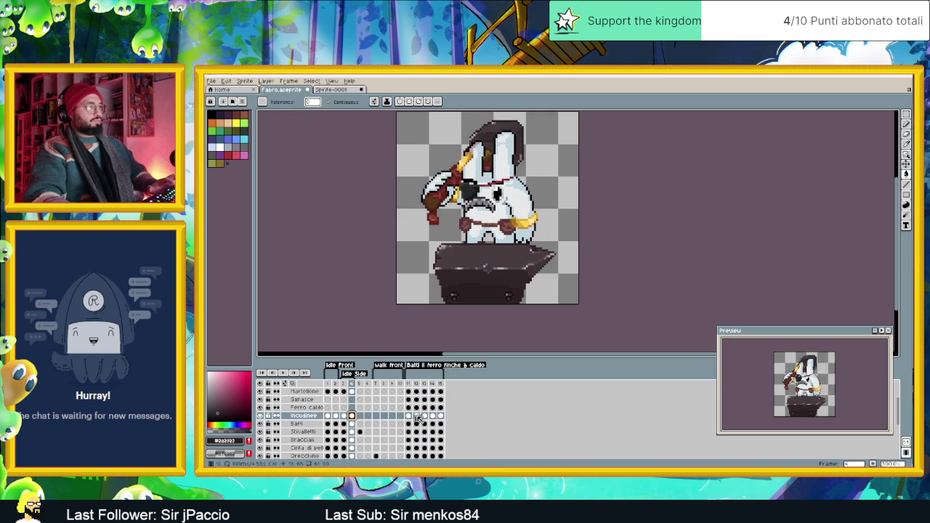
{"action": "left_click", "coordinate": [440, 415]}
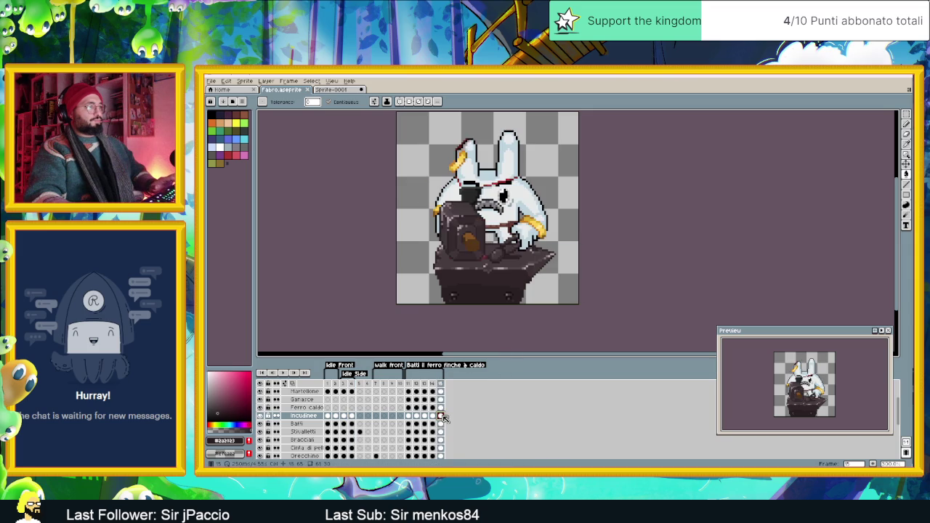
Step: From the forge photo tab, create a new blank sprite and draw a dark stroke on it
{"action": "left_click", "coordinate": [328, 90]}
{"action": "left_click", "coordinate": [211, 81]}
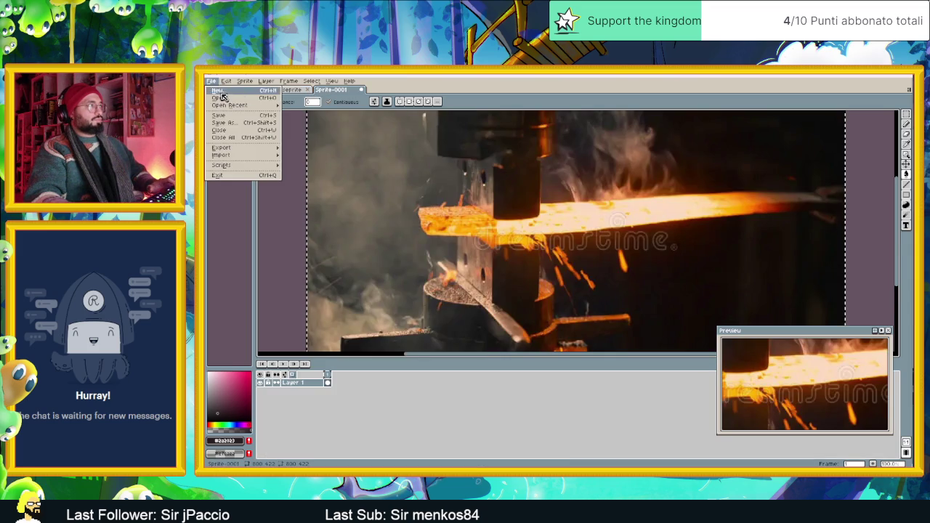
{"action": "left_click", "coordinate": [220, 88]}
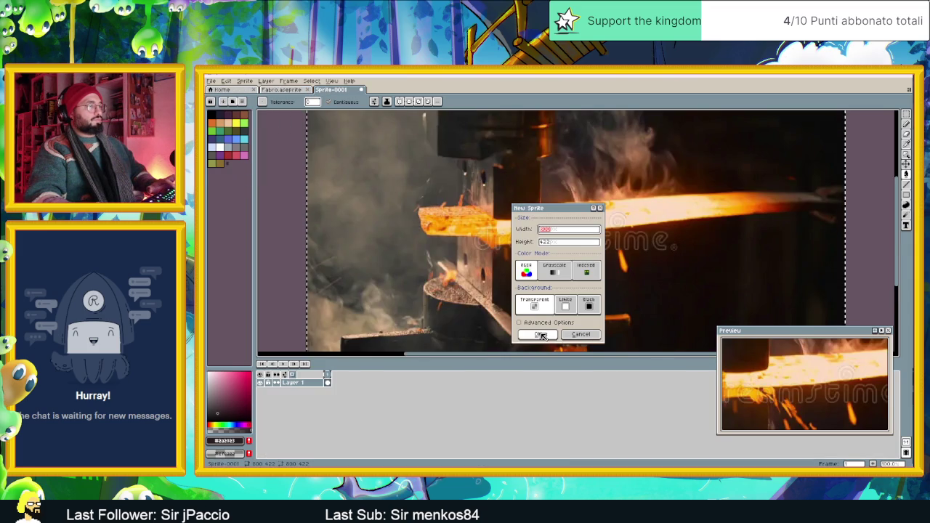
{"action": "left_click", "coordinate": [536, 333]}
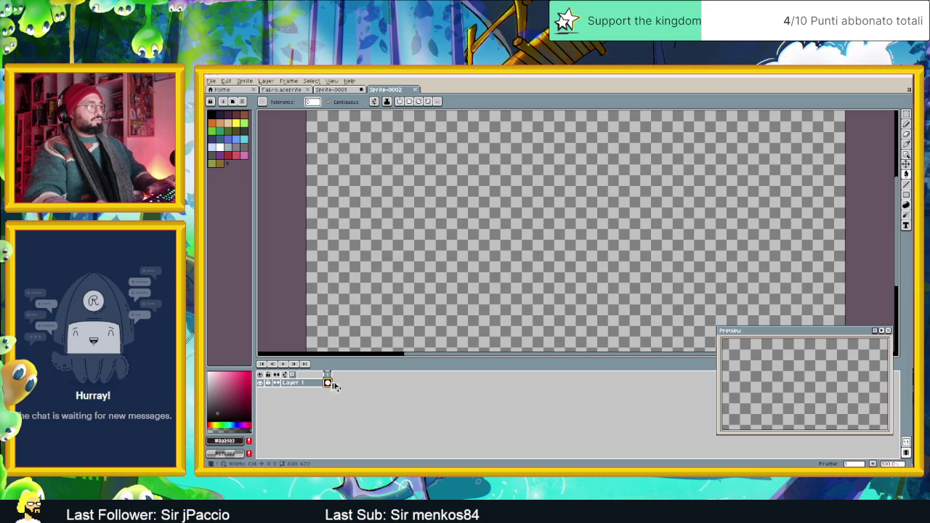
{"action": "left_click_drag", "start_coordinate": [322, 142], "coordinate": [354, 142]}
Step: Save the new sprite as 'Incudine'
{"action": "key", "text": "ctrl+s"}
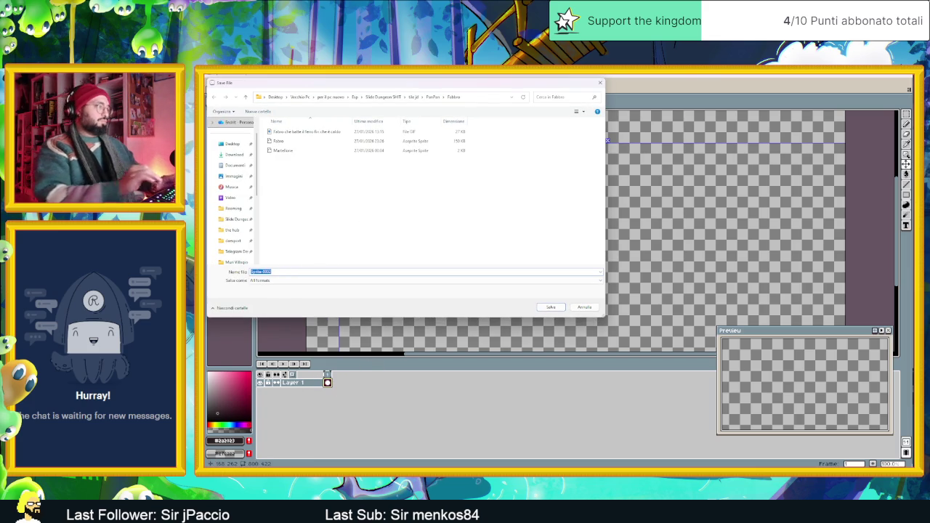
{"action": "type", "text": "Incudine"}
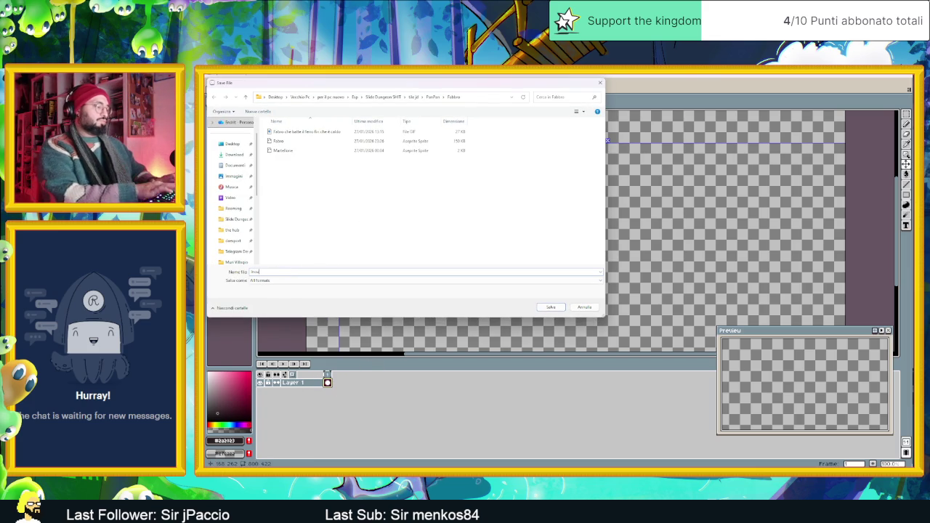
{"action": "key", "text": "Return"}
{"action": "left_click_drag", "start_coordinate": [449, 191], "coordinate": [506, 257]}
Step: Switch to fabbro.aseprite and select the Incudine layer's cels from frame 11 through frame 15
{"action": "scroll", "coordinate": [396, 212], "scroll_direction": "up", "scroll_amount": 3}
{"action": "left_click_drag", "start_coordinate": [397, 214], "coordinate": [491, 231]}
{"action": "scroll", "coordinate": [491, 231], "scroll_direction": "down", "scroll_amount": 1}
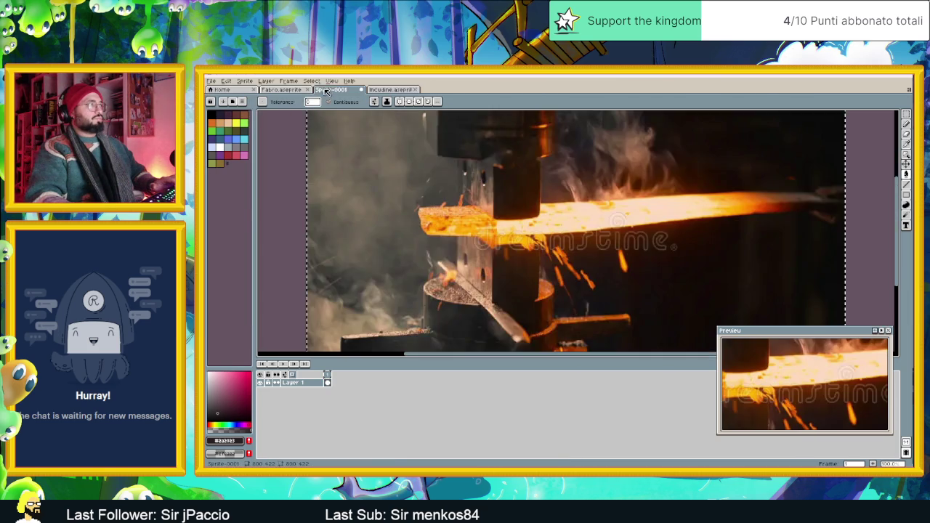
{"action": "left_click", "coordinate": [283, 90]}
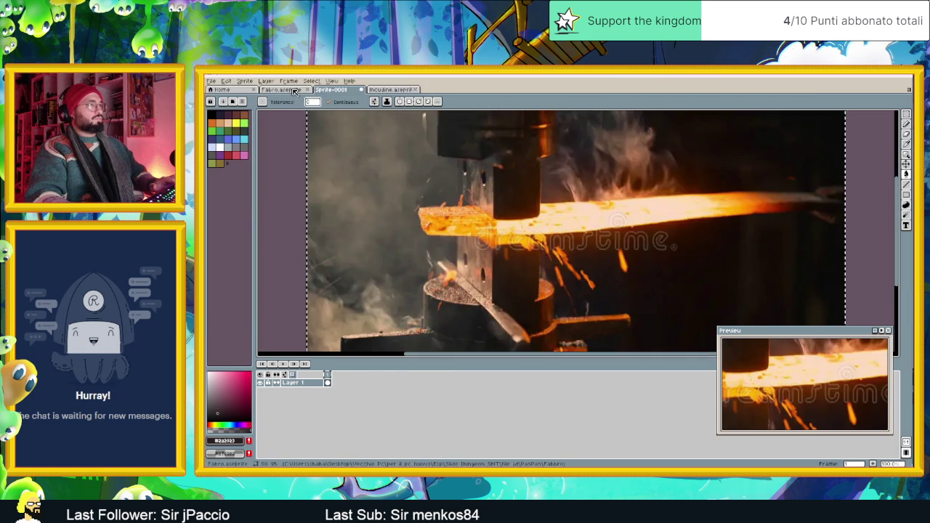
{"action": "scroll", "coordinate": [480, 291], "scroll_direction": "up", "scroll_amount": 2}
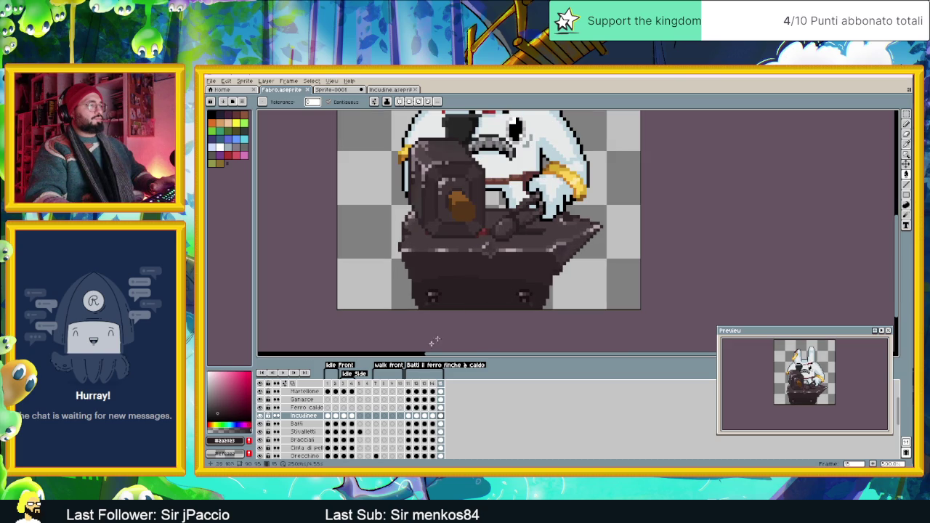
{"action": "left_click", "coordinate": [409, 415]}
{"action": "left_click_drag", "start_coordinate": [337, 417], "coordinate": [441, 417]}
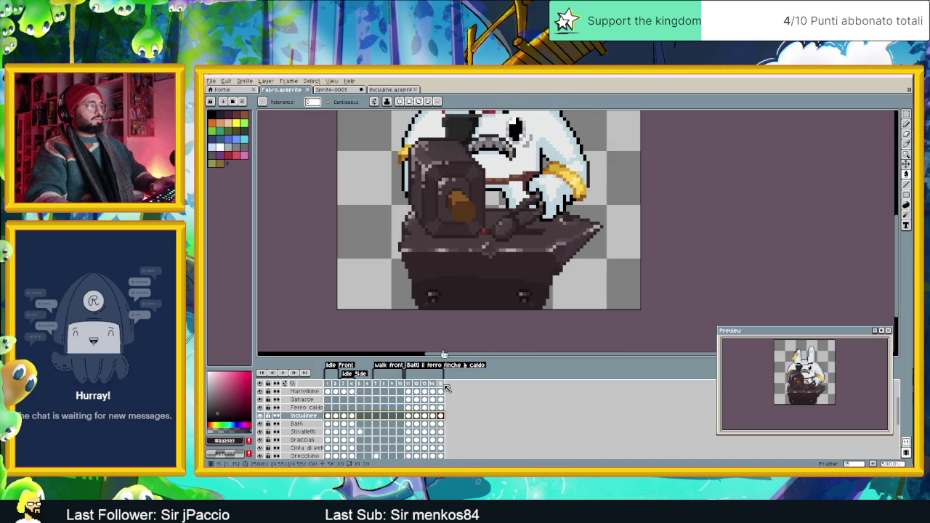
{"action": "left_click", "coordinate": [226, 81]}
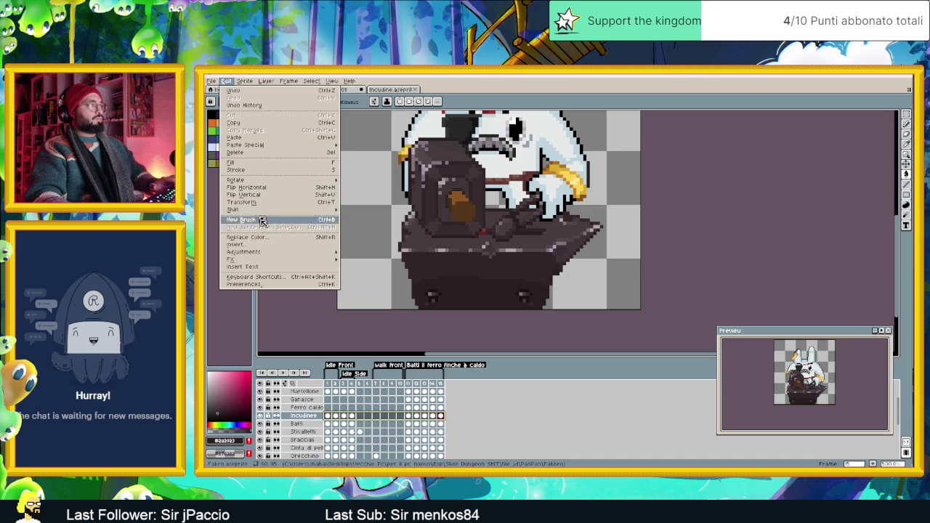
Step: Retint the selected Incudine cels with a Hue/Saturation hue shift of -36
{"action": "mouse_move", "coordinate": [315, 255]}
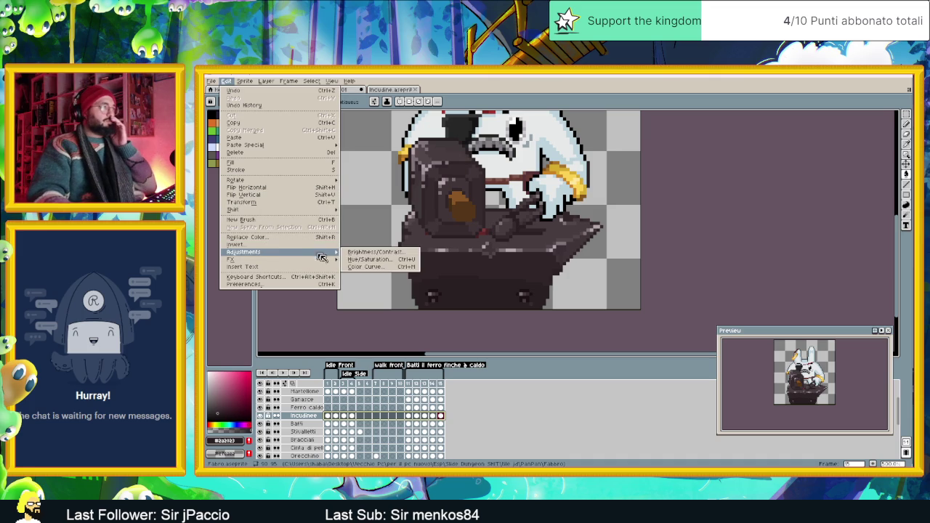
{"action": "left_click", "coordinate": [369, 259]}
{"action": "left_click_drag", "start_coordinate": [347, 215], "coordinate": [674, 196]}
{"action": "scroll", "coordinate": [517, 190], "scroll_direction": "down", "scroll_amount": 1}
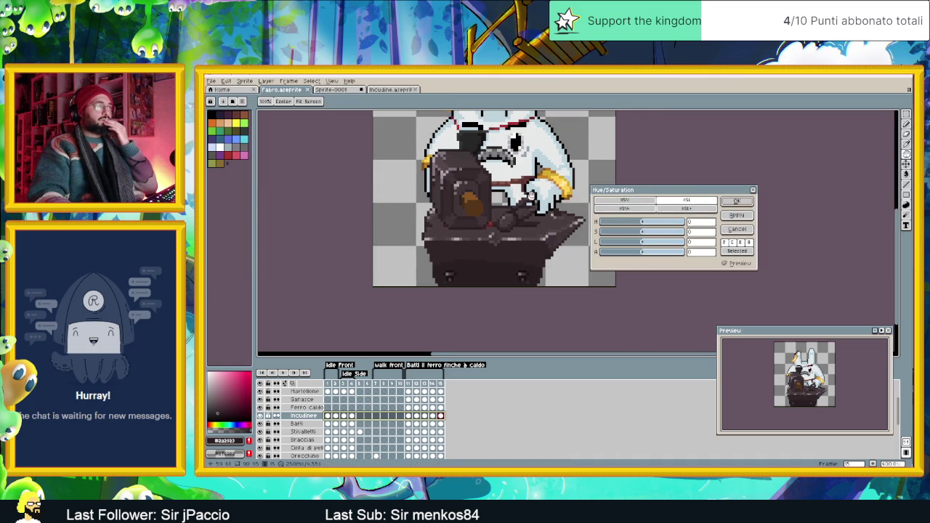
{"action": "scroll", "coordinate": [531, 195], "scroll_direction": "down", "scroll_amount": 2}
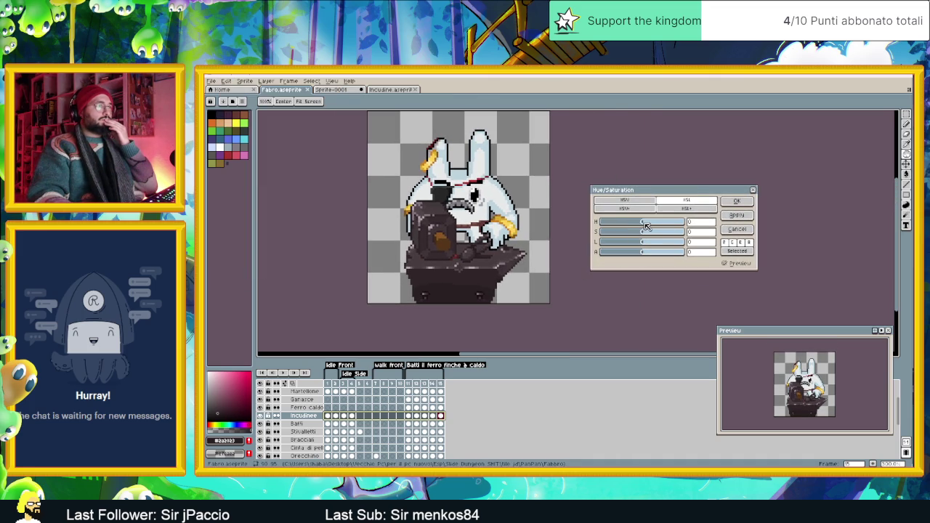
{"action": "left_click_drag", "start_coordinate": [642, 226], "coordinate": [635, 225]}
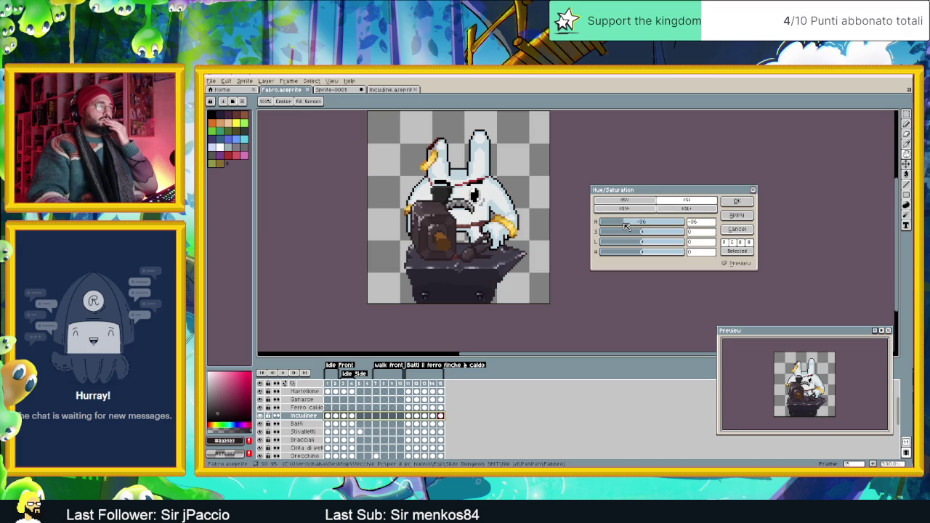
{"action": "scroll", "coordinate": [492, 259], "scroll_direction": "down", "scroll_amount": 1}
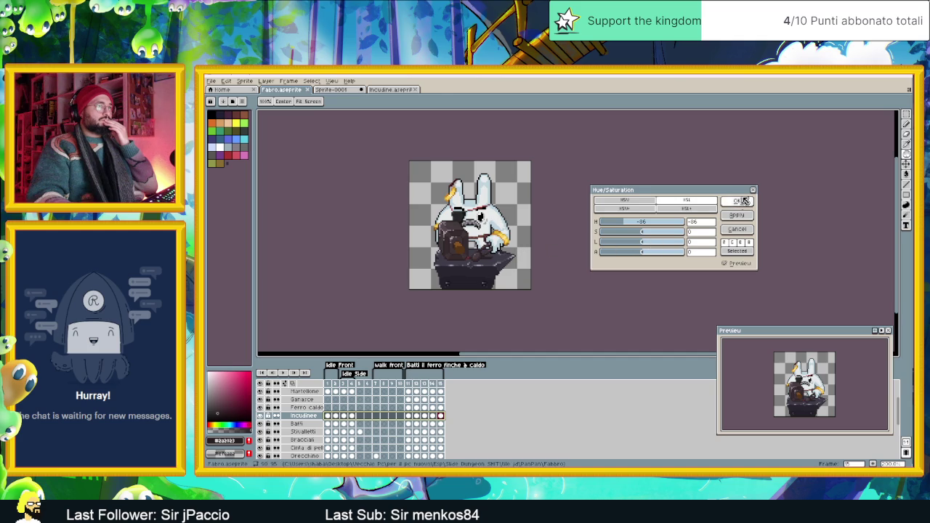
{"action": "left_click", "coordinate": [735, 201]}
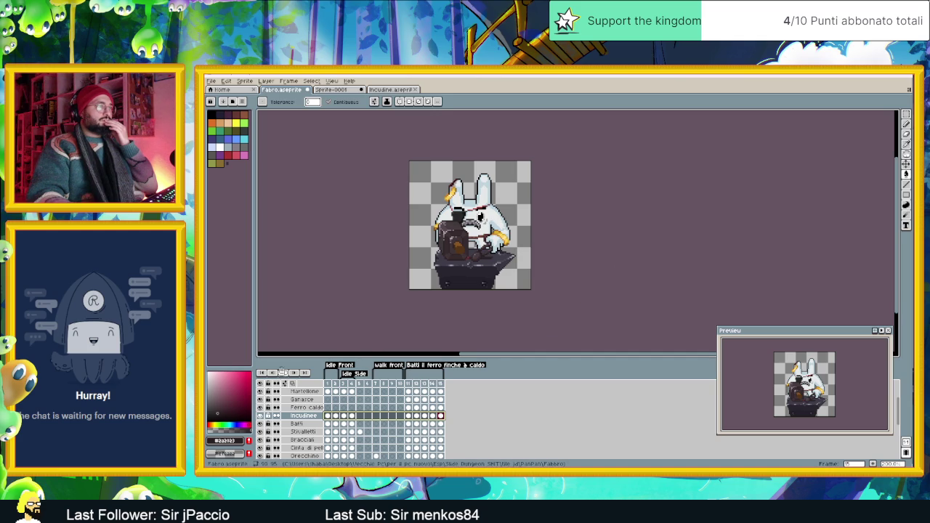
Step: Play the animation to check the retinted anvil, then return to the first frame
{"action": "left_click", "coordinate": [282, 372]}
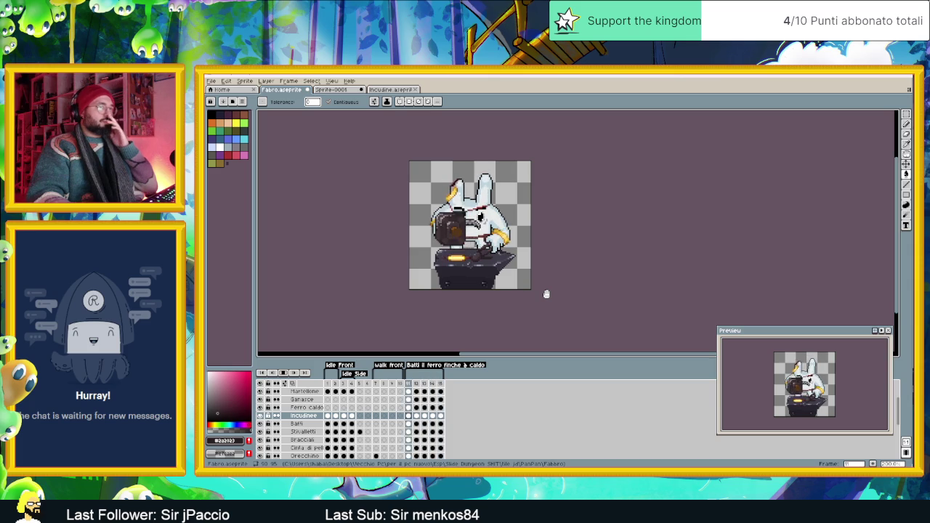
{"action": "scroll", "coordinate": [475, 266], "scroll_direction": "up", "scroll_amount": 2}
{"action": "scroll", "coordinate": [475, 267], "scroll_direction": "up", "scroll_amount": 1}
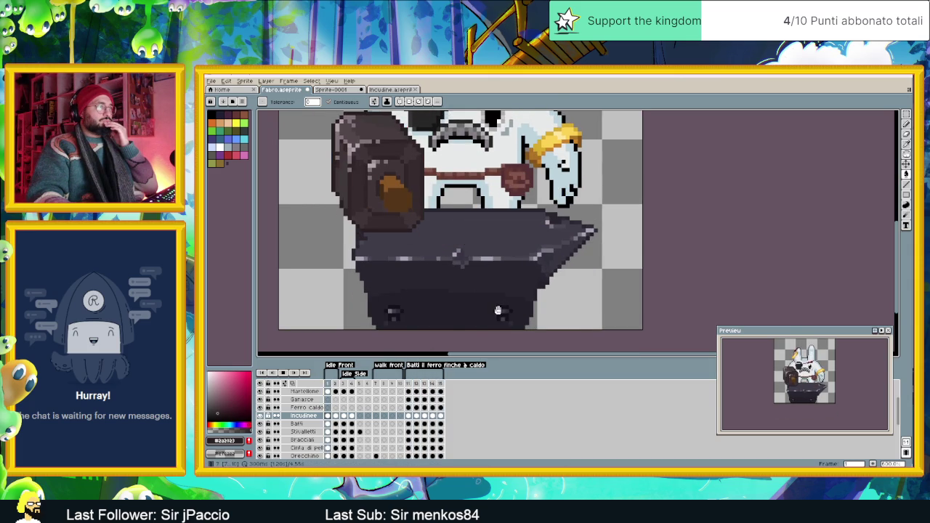
{"action": "scroll", "coordinate": [498, 310], "scroll_direction": "down", "scroll_amount": 3}
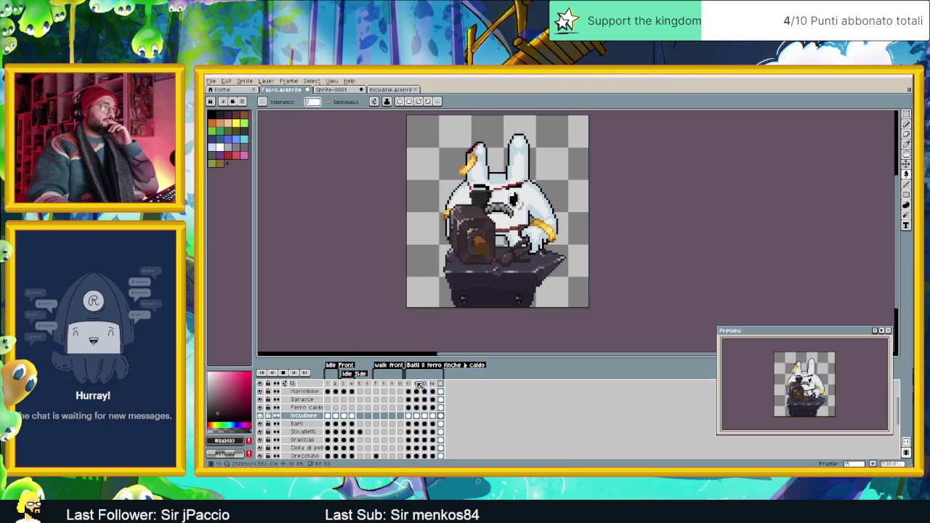
{"action": "left_click", "coordinate": [329, 386]}
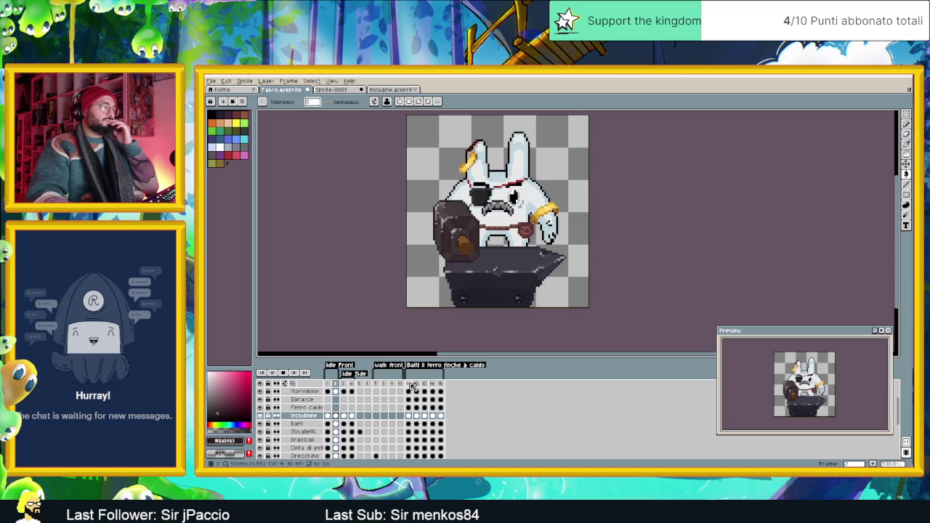
Step: Zoom in on frame 11 and view the Ganasce layer's hammer-down frame 12
{"action": "left_click", "coordinate": [411, 385]}
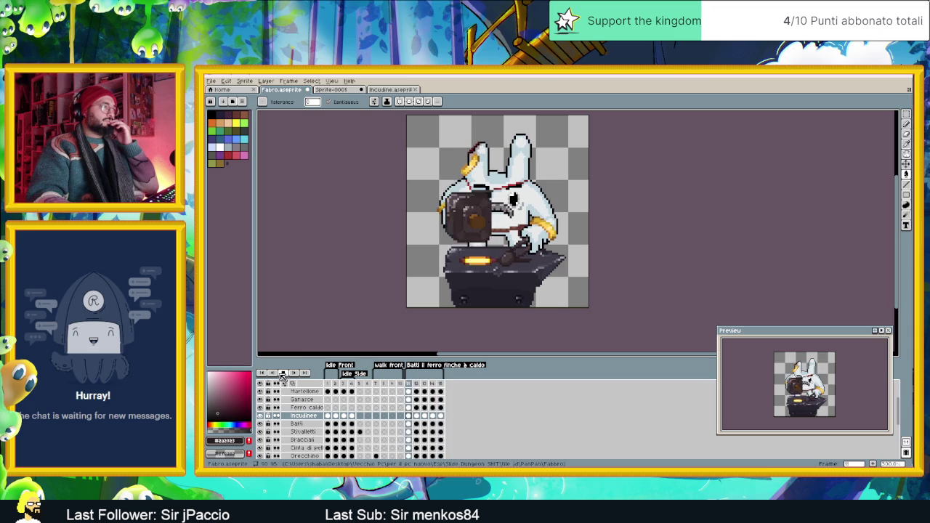
{"action": "key", "text": "plus"}
{"action": "key", "text": "plus"}
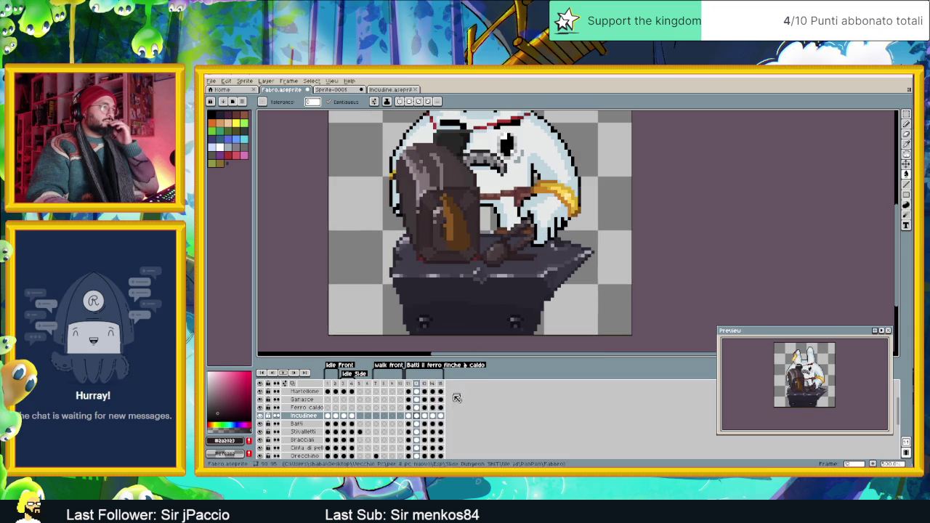
{"action": "left_click", "coordinate": [408, 415]}
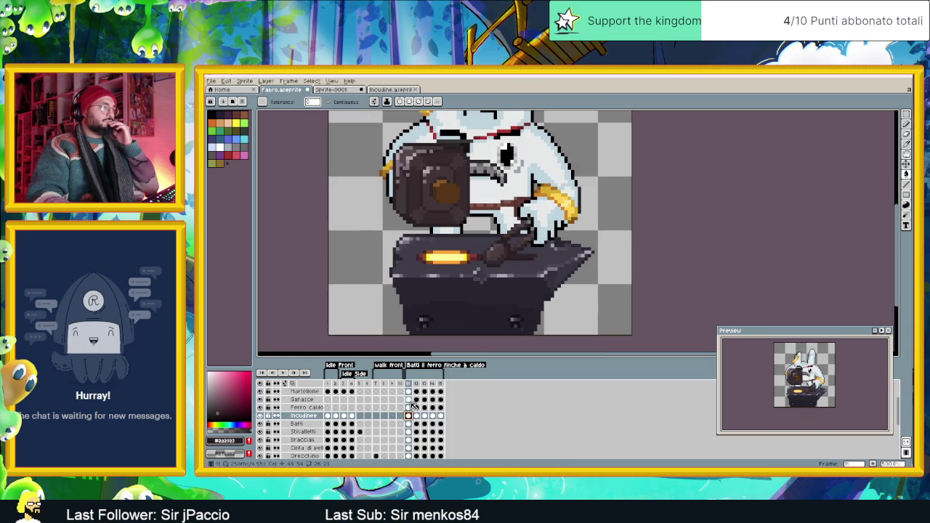
{"action": "left_click", "coordinate": [410, 400]}
{"action": "left_click", "coordinate": [417, 401]}
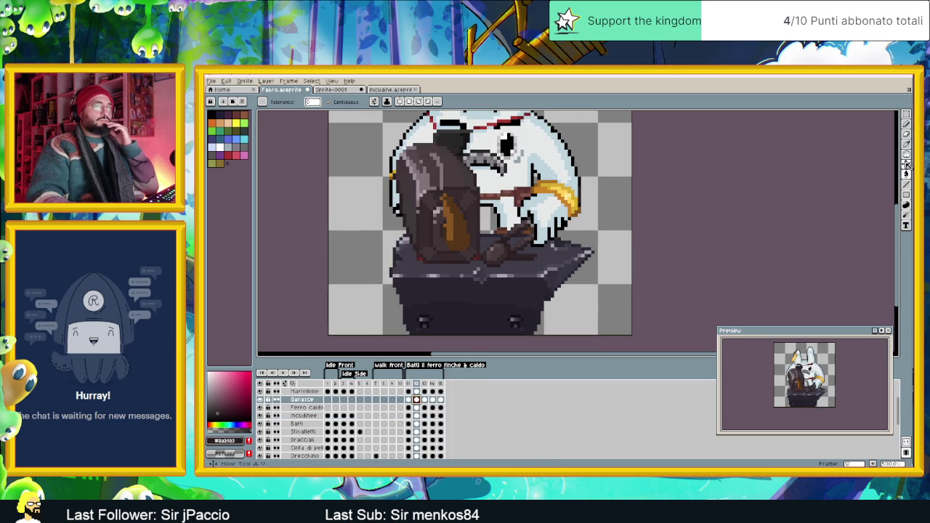
Step: Compare the Ganasce layer's poses across frames 11–15 and clear the selection
{"action": "key", "text": "v"}
{"action": "scroll", "coordinate": [521, 290], "scroll_direction": "up", "scroll_amount": 2}
{"action": "scroll", "coordinate": [520, 291], "scroll_direction": "down", "scroll_amount": 2}
{"action": "left_click", "coordinate": [440, 400]}
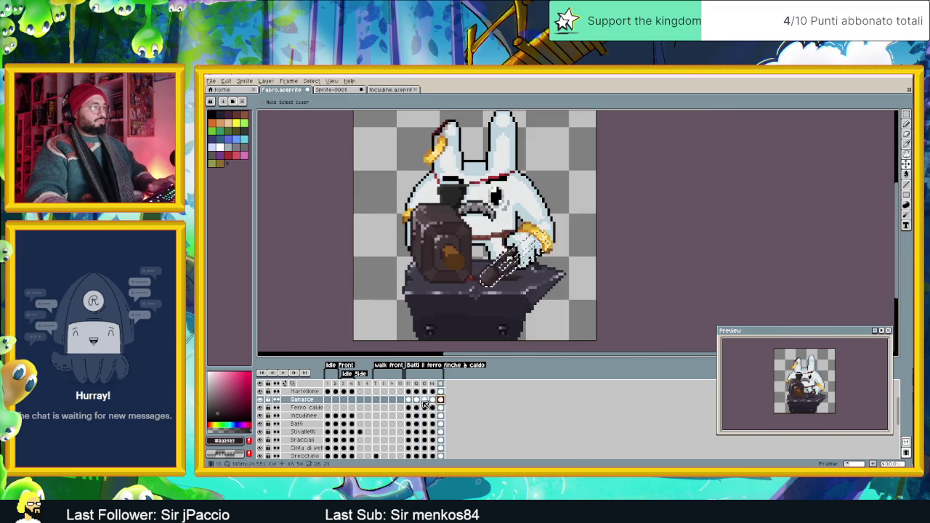
{"action": "left_click", "coordinate": [409, 400]}
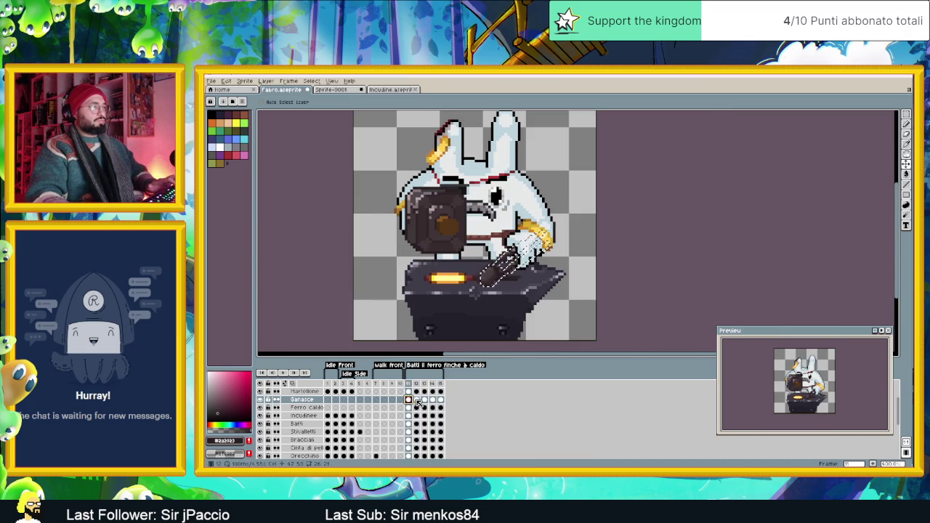
{"action": "left_click", "coordinate": [417, 401]}
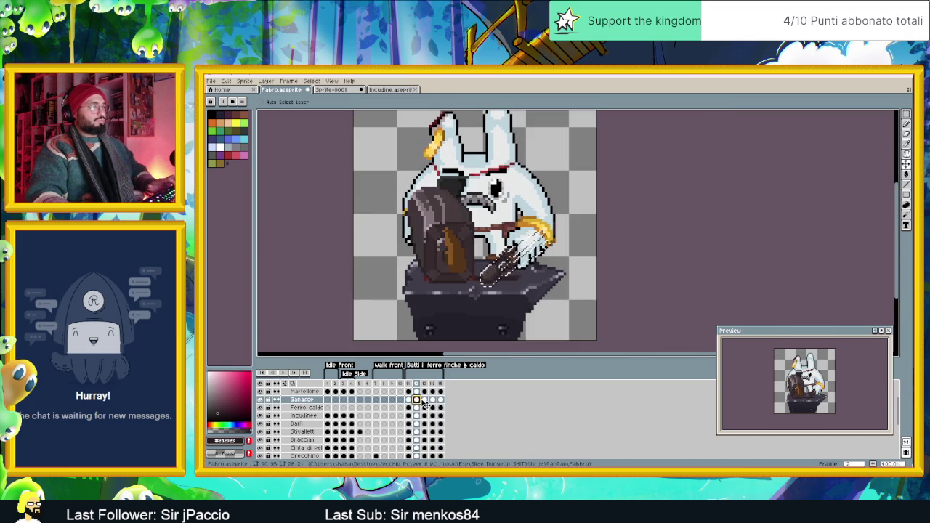
{"action": "left_click", "coordinate": [424, 401]}
{"action": "left_click", "coordinate": [409, 400]}
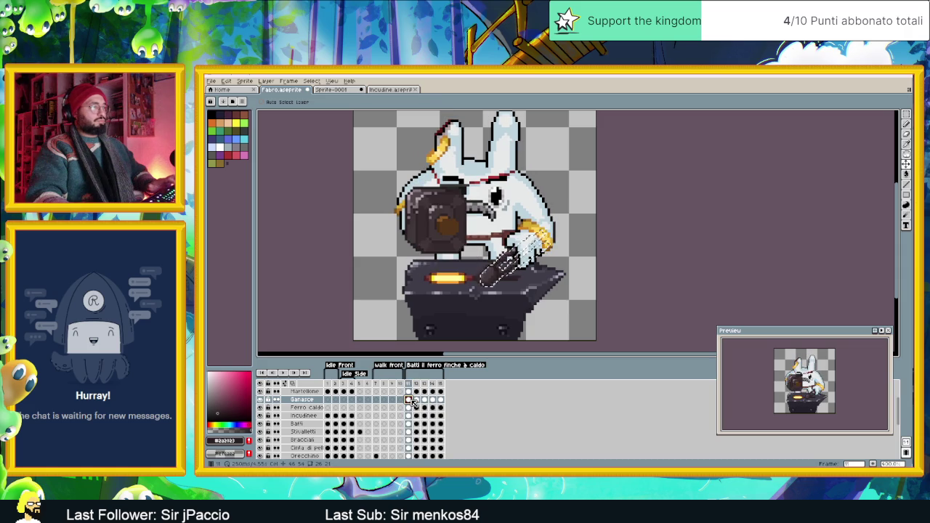
{"action": "key", "text": "ctrl+d"}
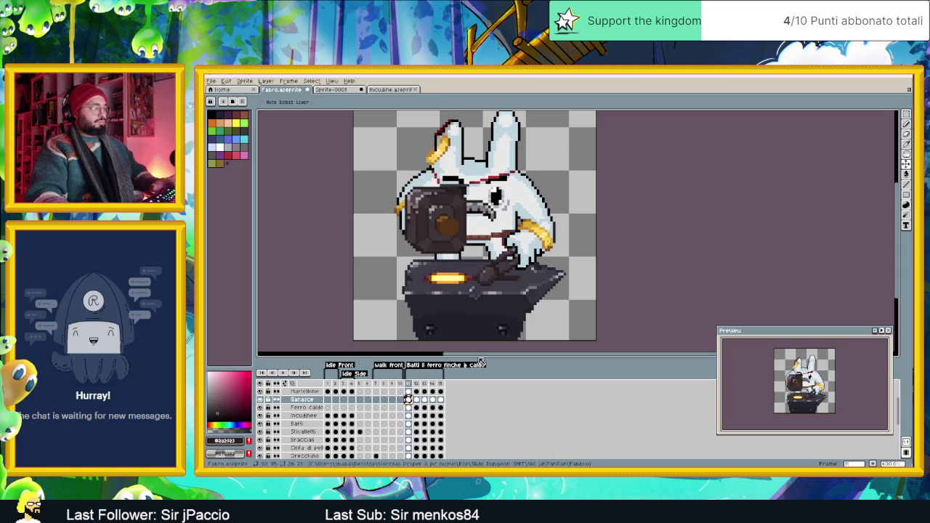
Step: Step through frames 12–15, preview the loop, then select the Ferro caldo cel at frame 12
{"action": "left_click", "coordinate": [416, 400]}
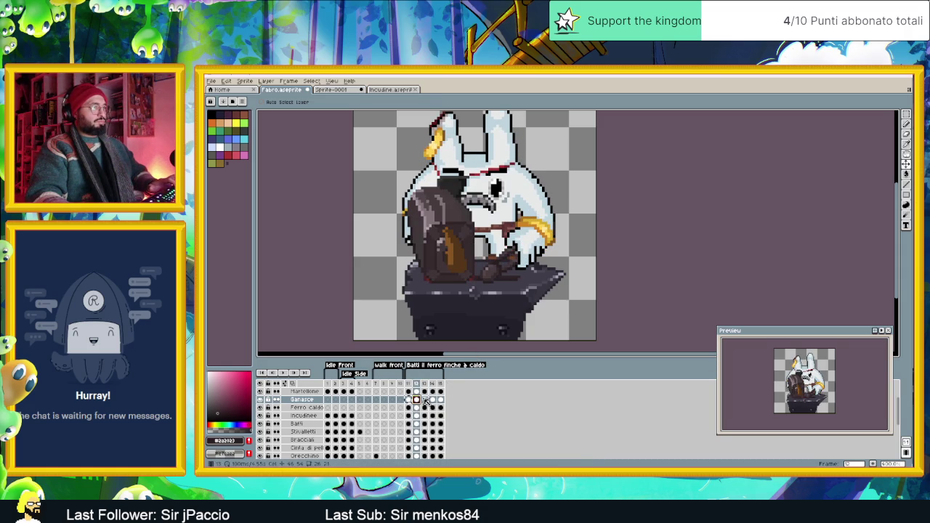
{"action": "left_click", "coordinate": [424, 400]}
{"action": "left_click", "coordinate": [432, 400]}
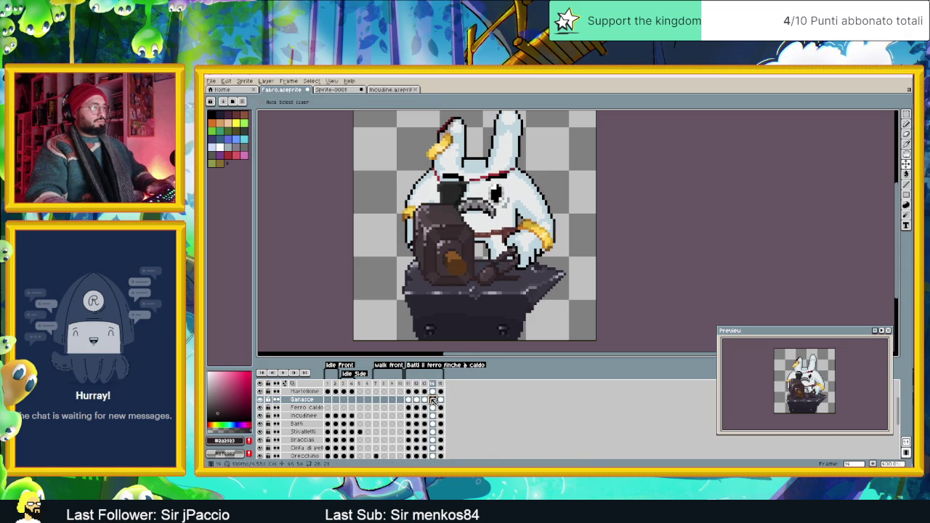
{"action": "left_click", "coordinate": [440, 400]}
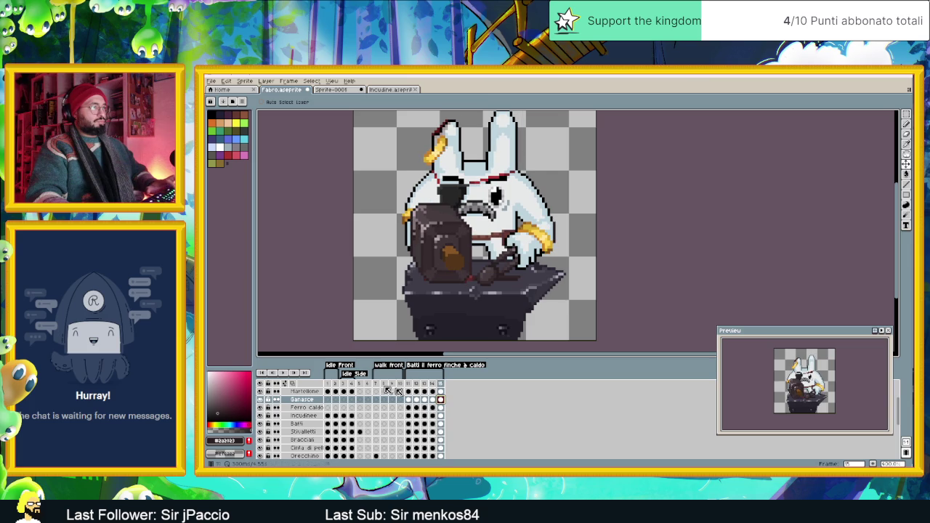
{"action": "left_click", "coordinate": [283, 372]}
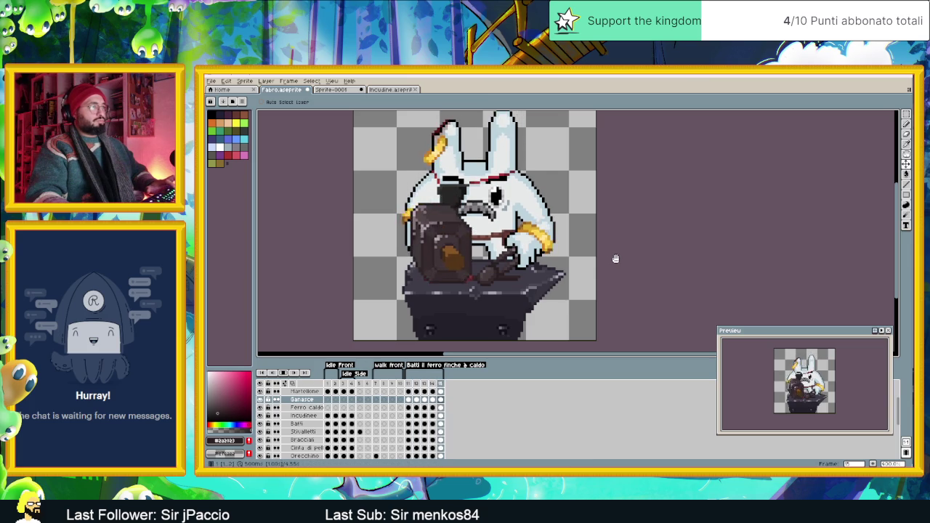
{"action": "scroll", "coordinate": [606, 271], "scroll_direction": "down", "scroll_amount": 1}
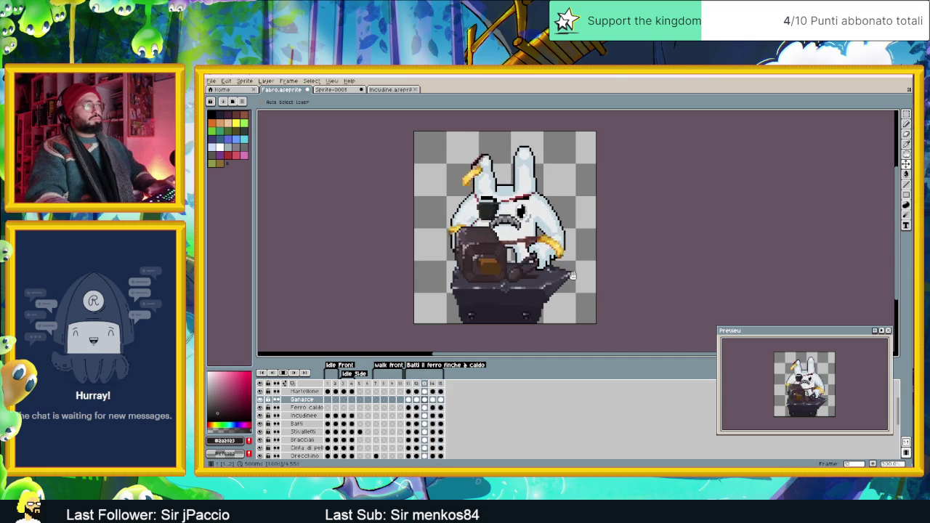
{"action": "scroll", "coordinate": [570, 275], "scroll_direction": "up", "scroll_amount": 2}
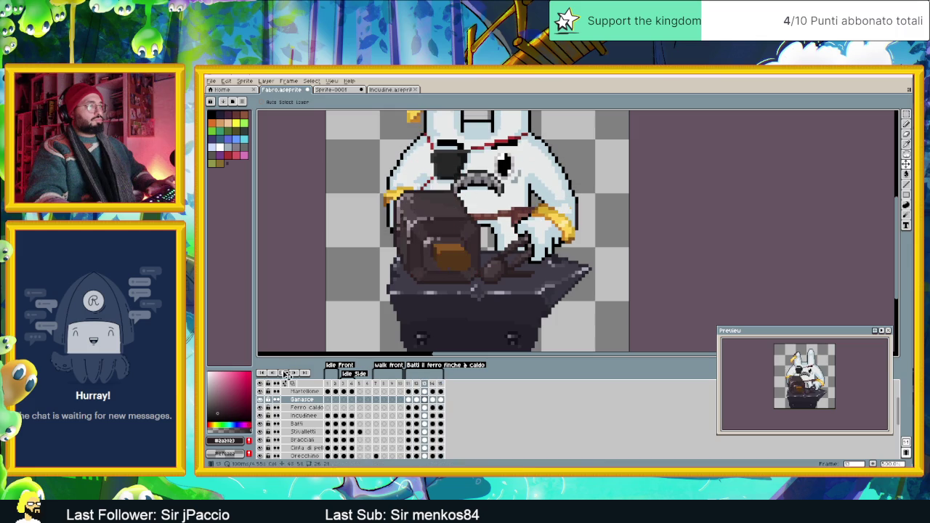
{"action": "left_click", "coordinate": [415, 400]}
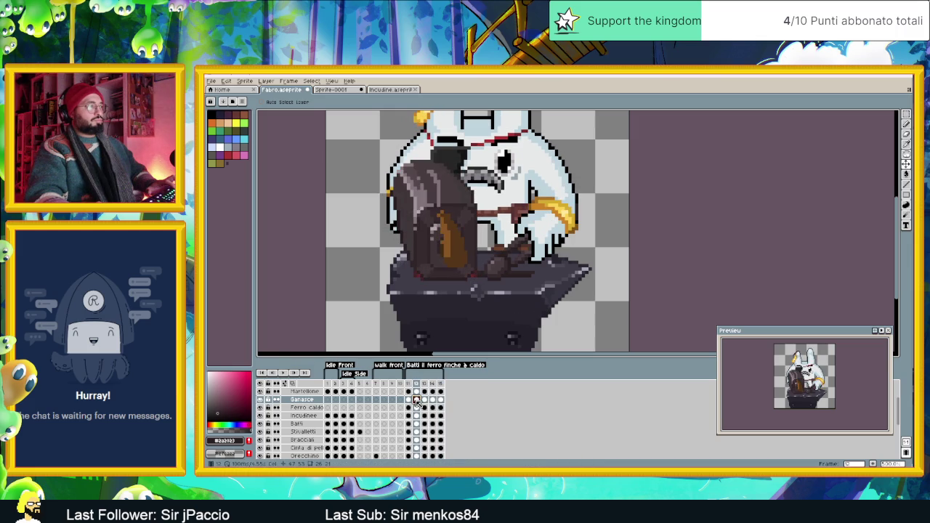
{"action": "left_click", "coordinate": [416, 407]}
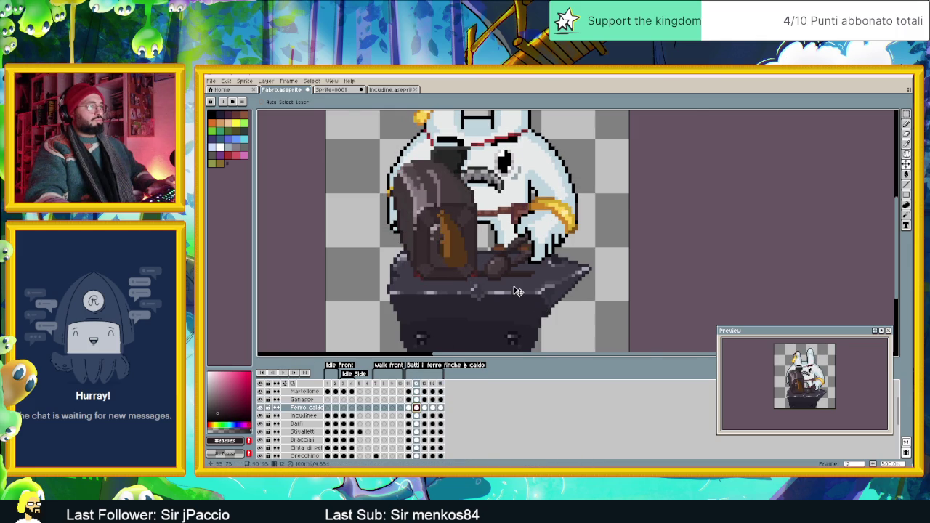
Step: Choose the Line tool and sample the anvil shades #302529 and #2a2023
{"action": "scroll", "coordinate": [513, 290], "scroll_direction": "up", "scroll_amount": 2}
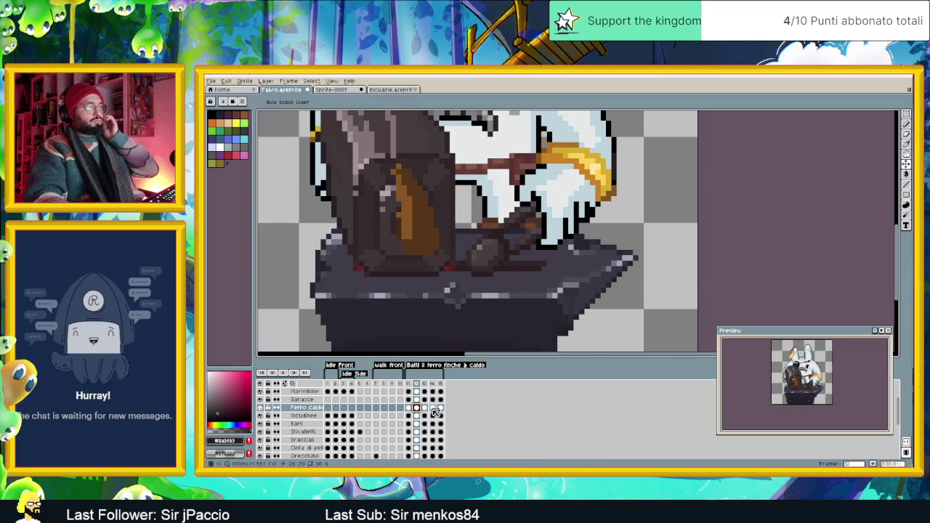
{"action": "left_click", "coordinate": [906, 184]}
{"action": "scroll", "coordinate": [530, 262], "scroll_direction": "up", "scroll_amount": 1}
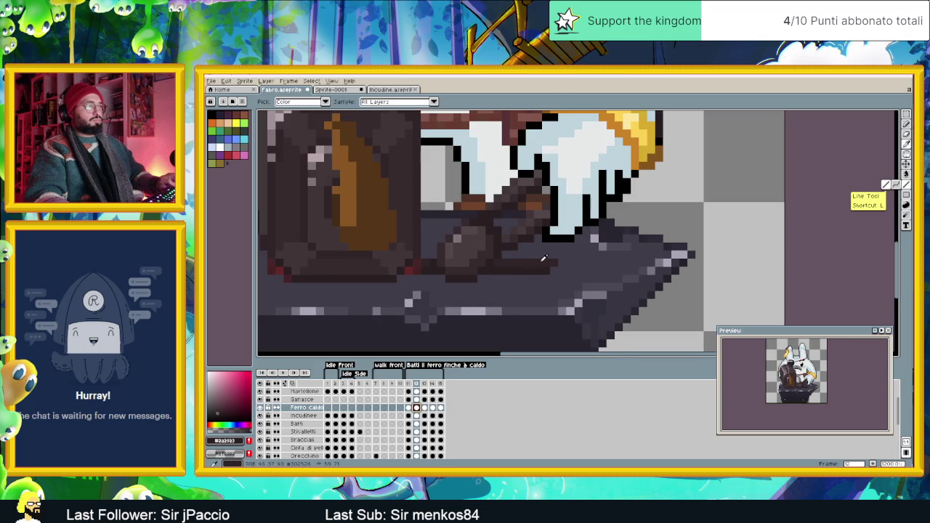
{"action": "left_click", "coordinate": [547, 254], "text": "alt"}
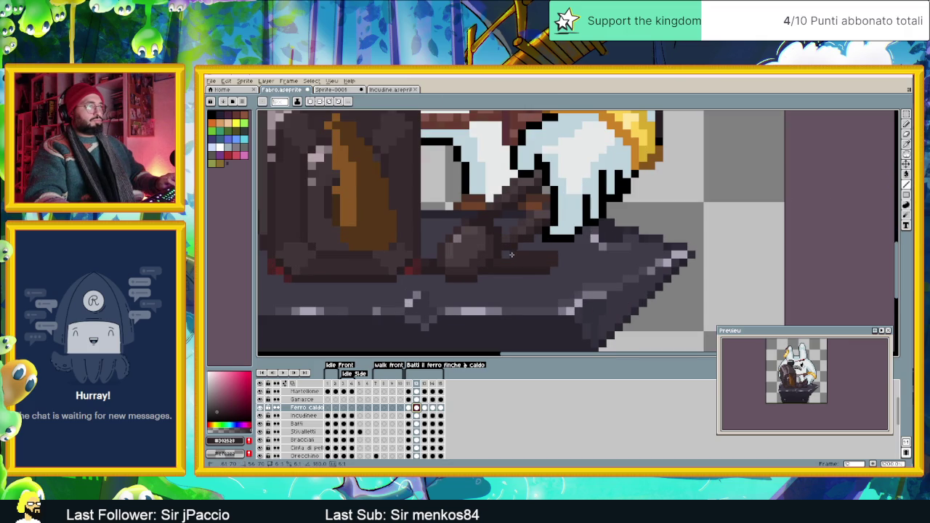
{"action": "left_click", "coordinate": [547, 266], "text": "alt"}
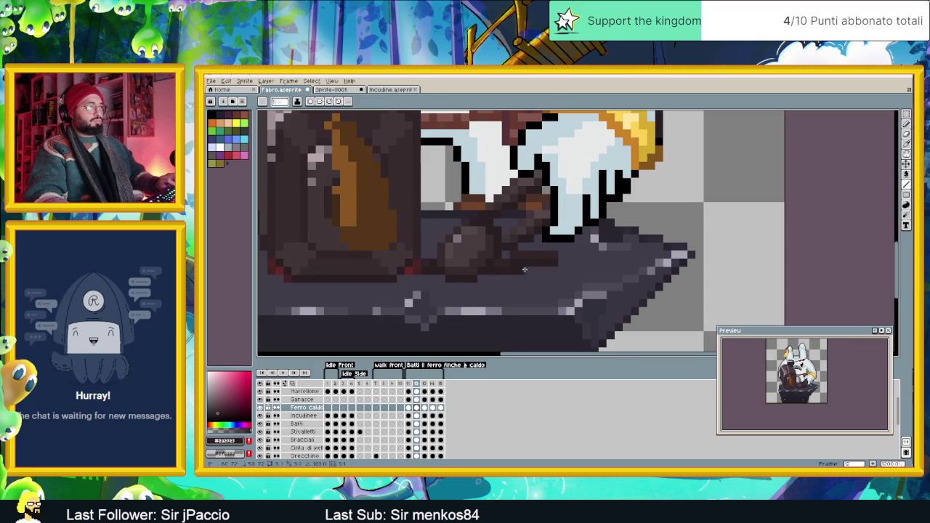
{"action": "scroll", "coordinate": [559, 268], "scroll_direction": "down", "scroll_amount": 4}
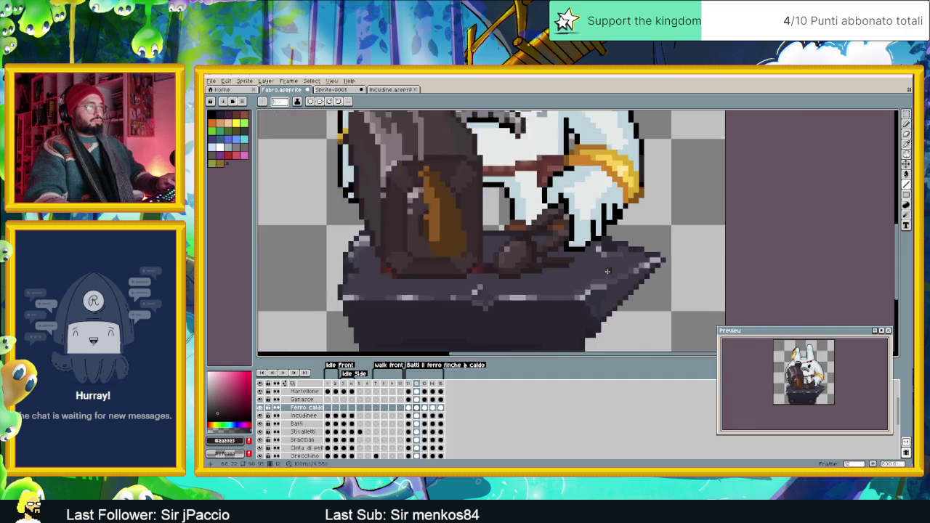
{"action": "scroll", "coordinate": [565, 273], "scroll_direction": "up", "scroll_amount": 3}
{"action": "left_click", "coordinate": [559, 256], "text": "alt"}
{"action": "left_click", "coordinate": [562, 263], "text": "alt"}
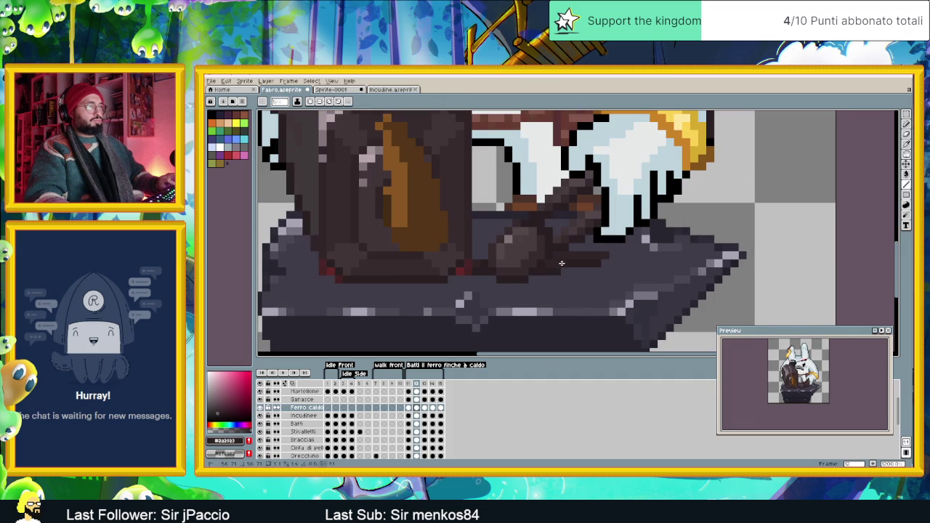
{"action": "scroll", "coordinate": [552, 270], "scroll_direction": "down", "scroll_amount": 3}
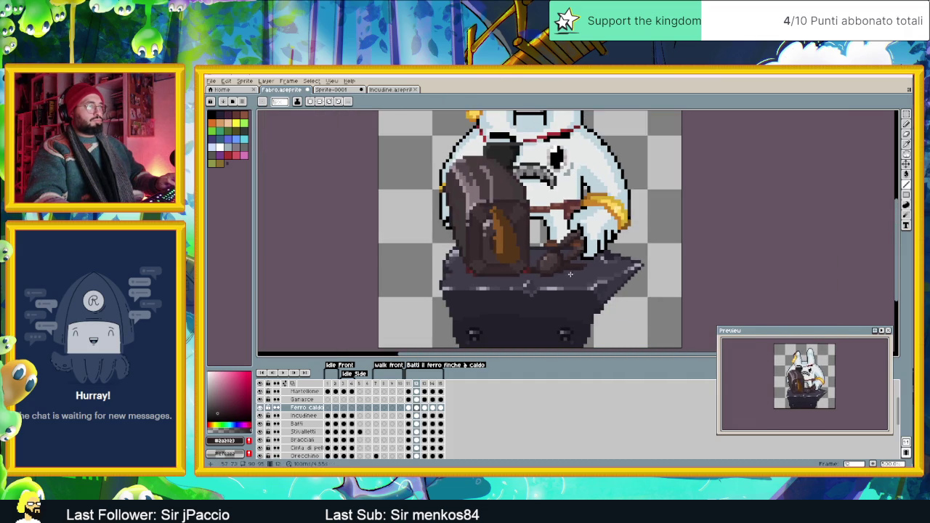
{"action": "scroll", "coordinate": [540, 271], "scroll_direction": "up", "scroll_amount": 3}
Step: Return to the Pencil and play the animation zoomed out to check the result
{"action": "left_click", "coordinate": [532, 256], "text": "alt"}
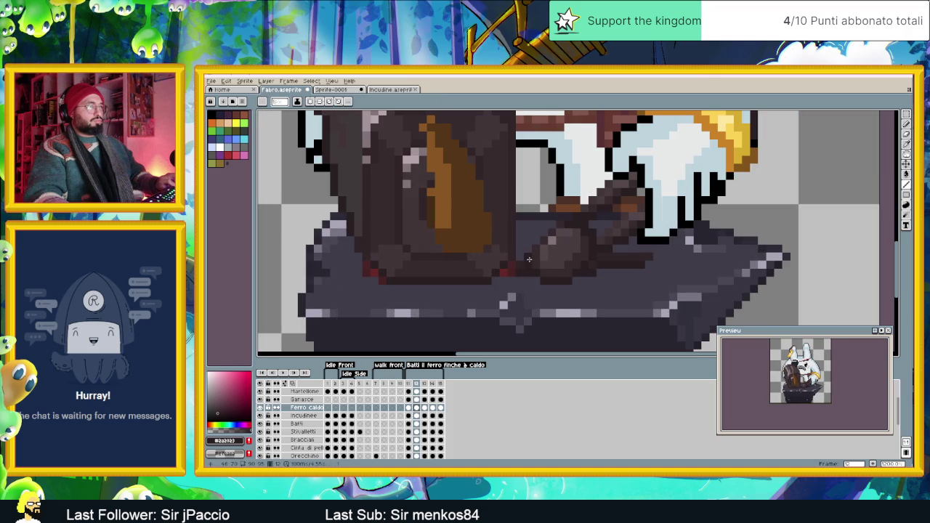
{"action": "scroll", "coordinate": [593, 280], "scroll_direction": "down", "scroll_amount": 3}
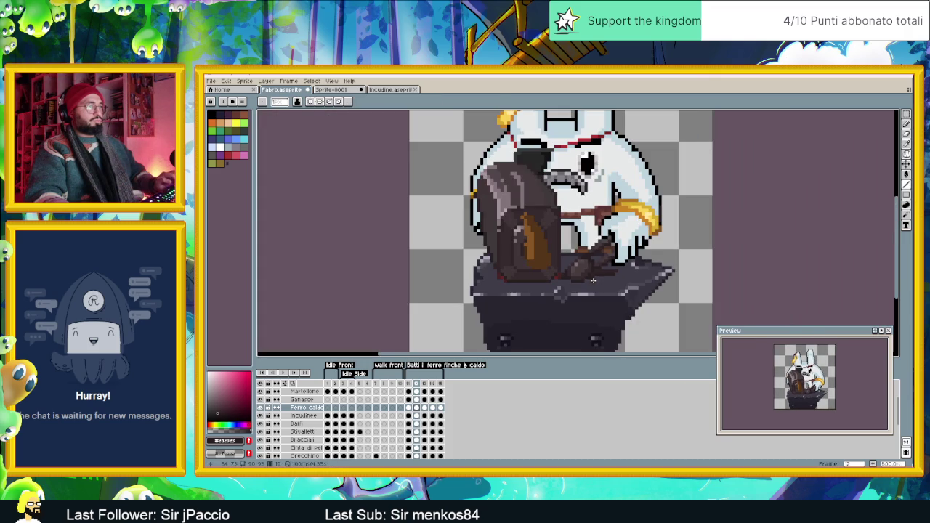
{"action": "left_click", "coordinate": [283, 371]}
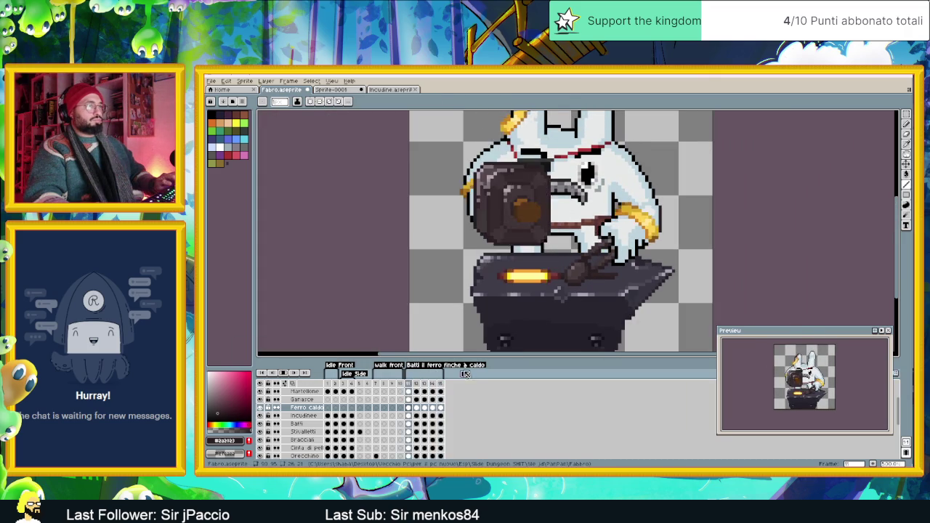
{"action": "scroll", "coordinate": [660, 236], "scroll_direction": "down", "scroll_amount": 2}
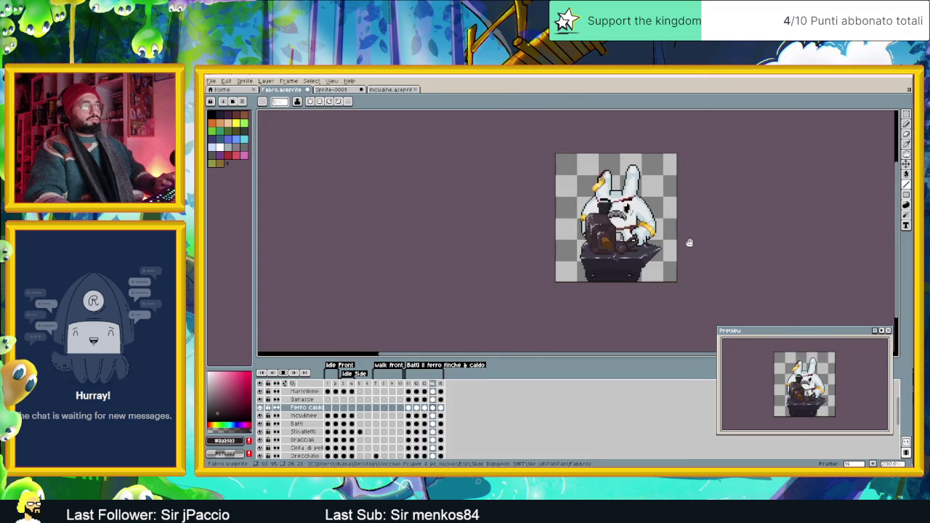
{"action": "scroll", "coordinate": [661, 251], "scroll_direction": "up", "scroll_amount": 1}
{"action": "scroll", "coordinate": [661, 252], "scroll_direction": "up", "scroll_amount": 2}
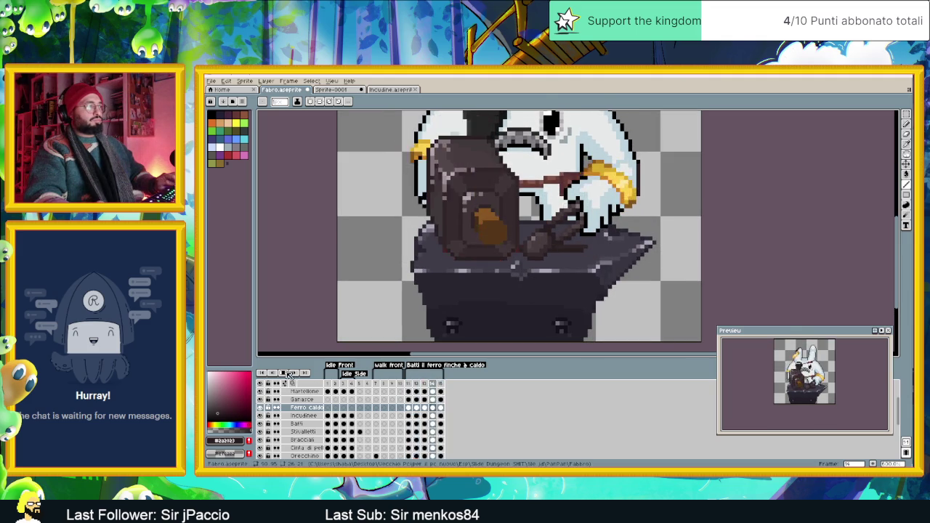
Step: Move to frame 12 of the hammering loop and play the preview again
{"action": "left_click", "coordinate": [417, 410]}
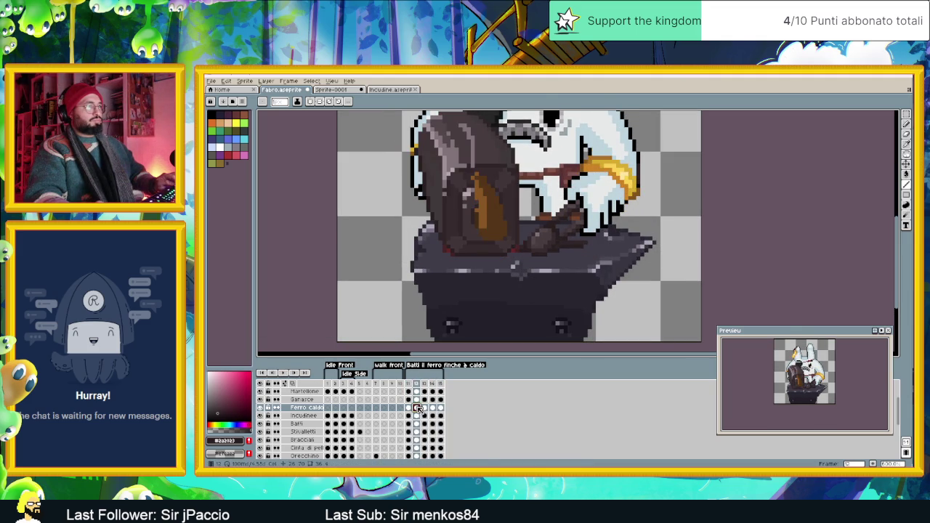
{"action": "scroll", "coordinate": [590, 276], "scroll_direction": "up", "scroll_amount": 2}
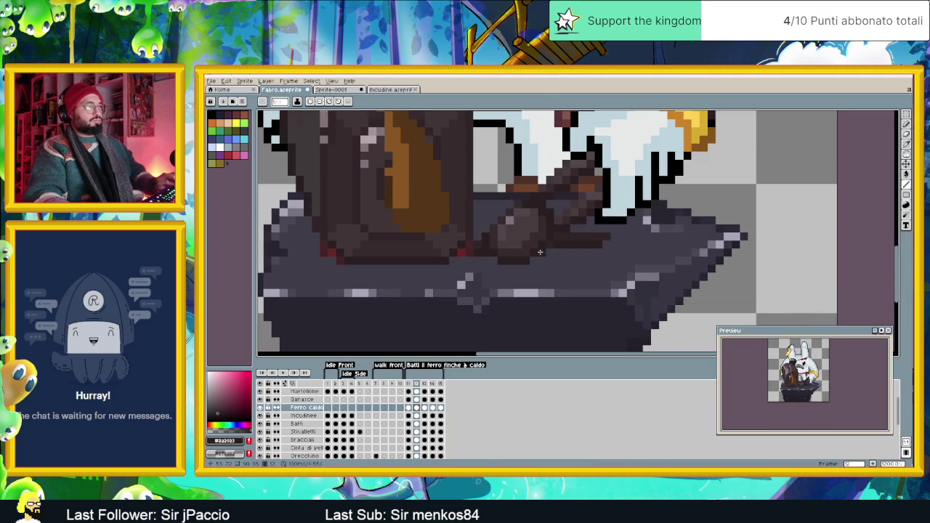
{"action": "scroll", "coordinate": [540, 252], "scroll_direction": "down", "scroll_amount": 3}
{"action": "left_click", "coordinate": [286, 372]}
{"action": "scroll", "coordinate": [665, 281], "scroll_direction": "down", "scroll_amount": 2}
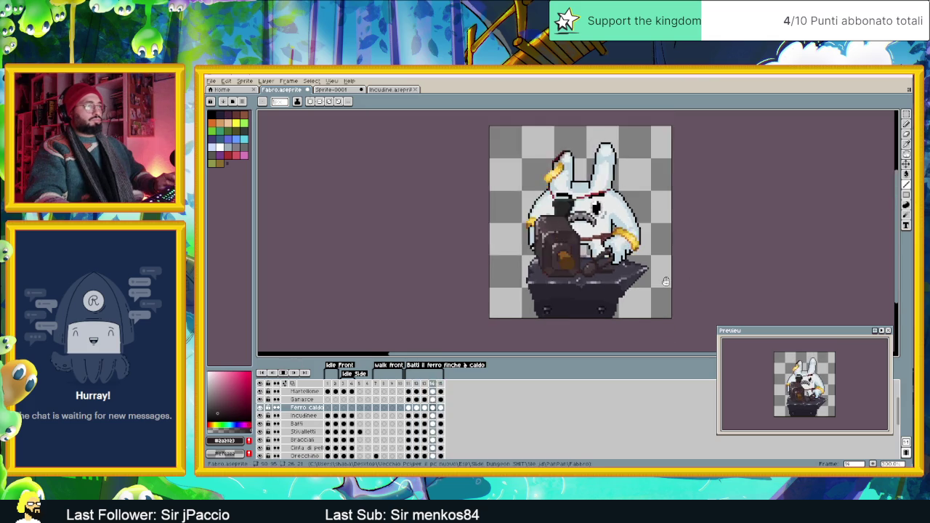
{"action": "scroll", "coordinate": [665, 281], "scroll_direction": "down", "scroll_amount": 1}
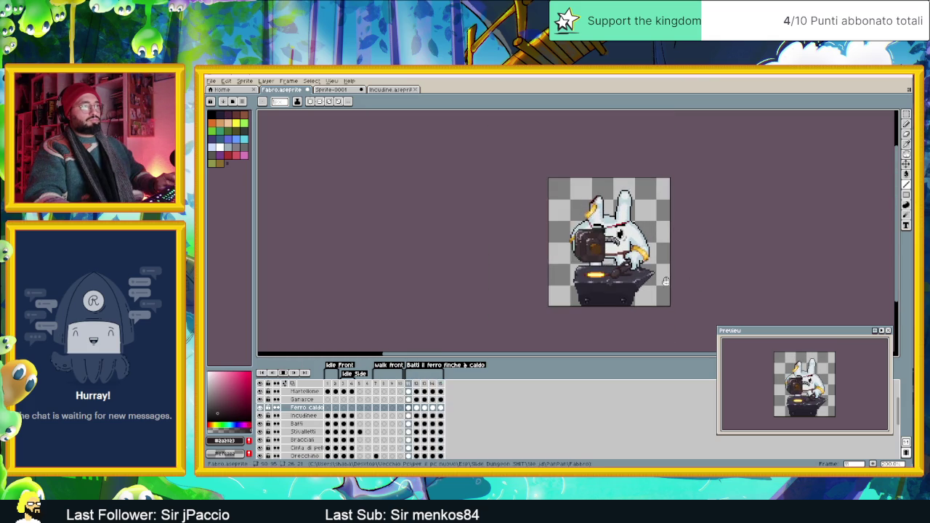
{"action": "left_click_drag", "start_coordinate": [665, 281], "coordinate": [584, 287]}
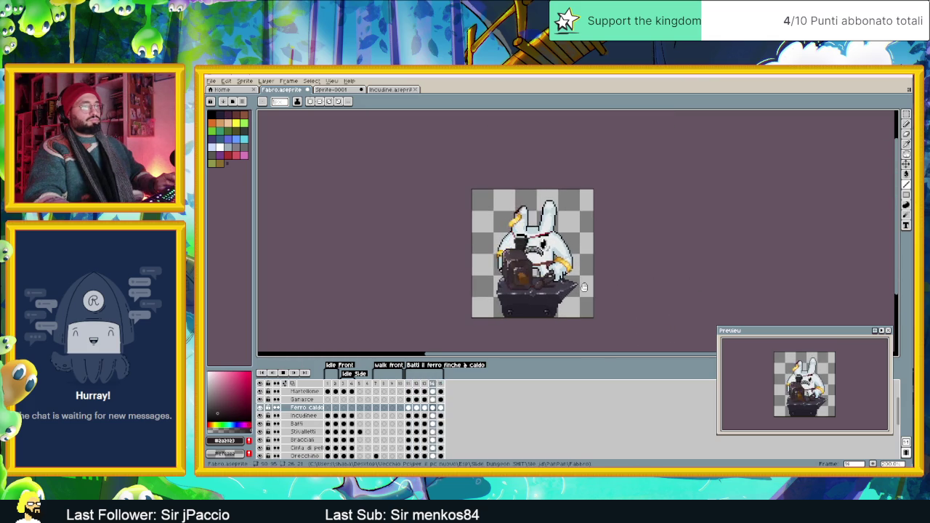
{"action": "scroll", "coordinate": [571, 280], "scroll_direction": "up", "scroll_amount": 1}
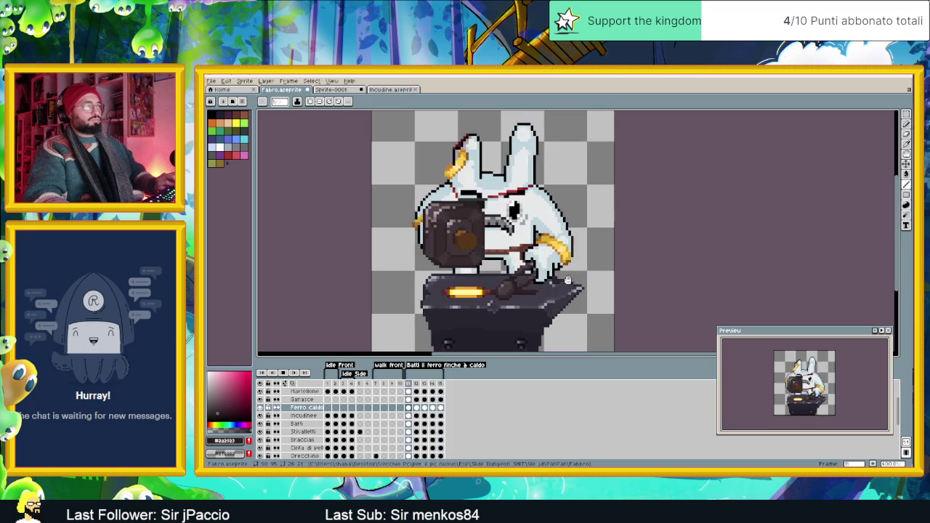
{"action": "left_click_drag", "start_coordinate": [393, 326], "coordinate": [421, 326]}
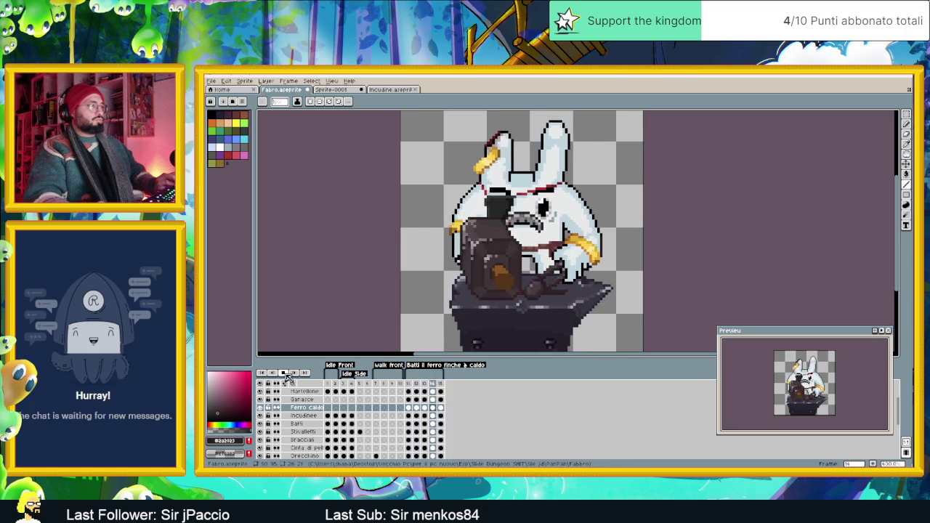
{"action": "left_click", "coordinate": [283, 373]}
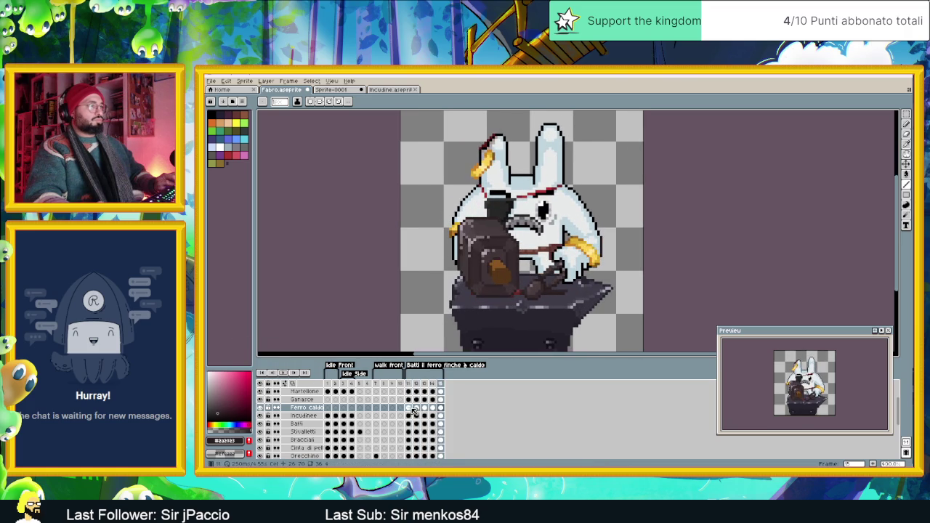
{"action": "left_click", "coordinate": [409, 408]}
{"action": "left_click", "coordinate": [418, 408]}
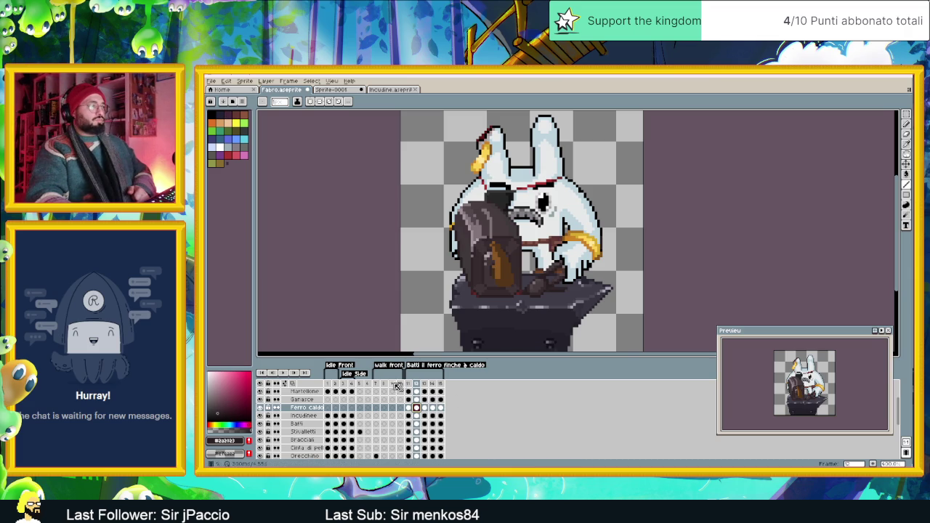
{"action": "left_click", "coordinate": [283, 373]}
{"action": "scroll", "coordinate": [603, 266], "scroll_direction": "down", "scroll_amount": 3}
{"action": "scroll", "coordinate": [604, 266], "scroll_direction": "up", "scroll_amount": 1}
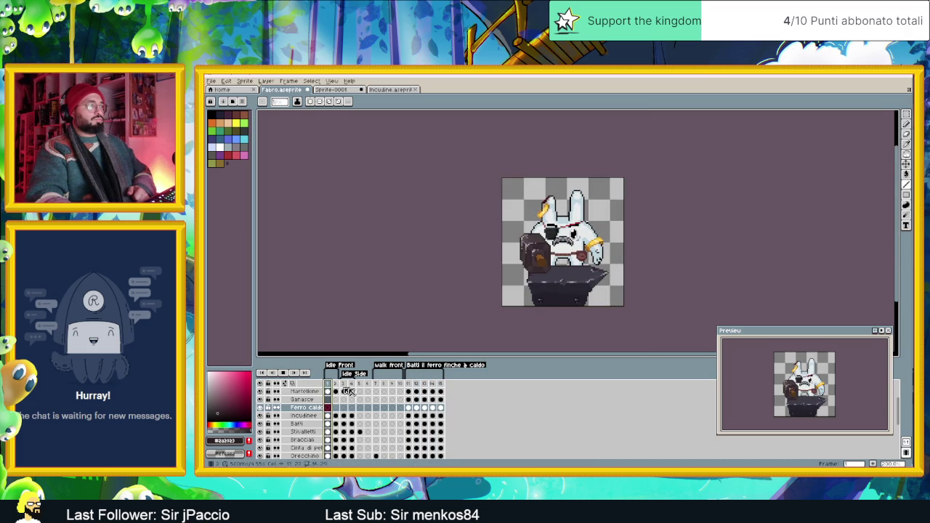
{"action": "left_click", "coordinate": [346, 385]}
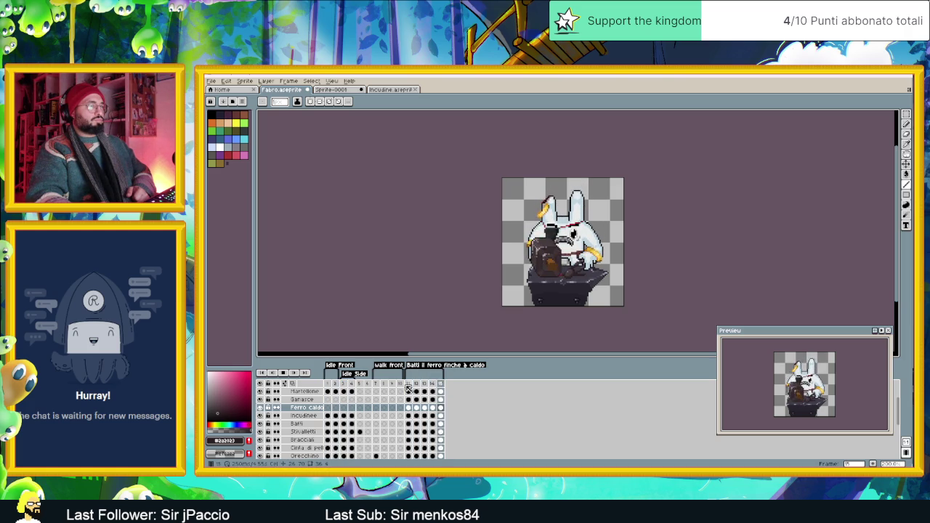
{"action": "left_click", "coordinate": [331, 389]}
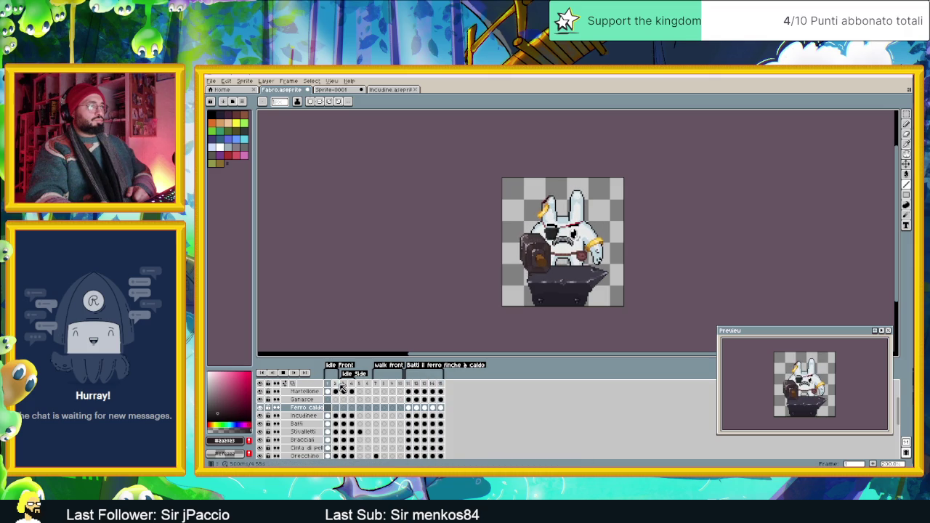
{"action": "left_click", "coordinate": [342, 388]}
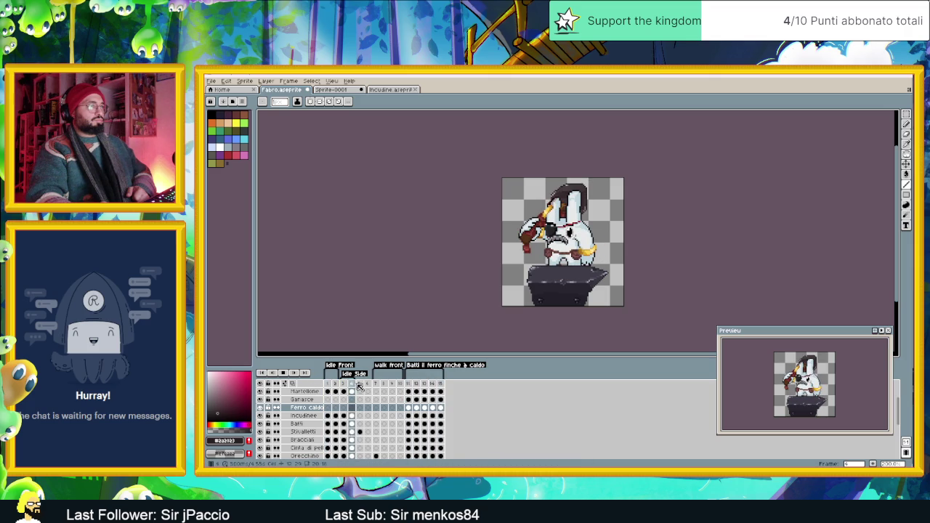
{"action": "scroll", "coordinate": [599, 268], "scroll_direction": "up", "scroll_amount": 1}
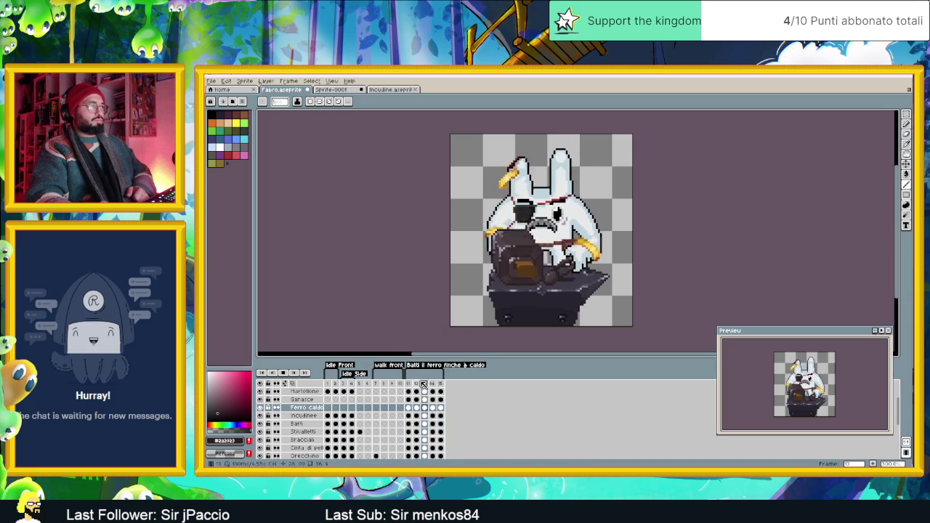
{"action": "scroll", "coordinate": [570, 254], "scroll_direction": "down", "scroll_amount": 1}
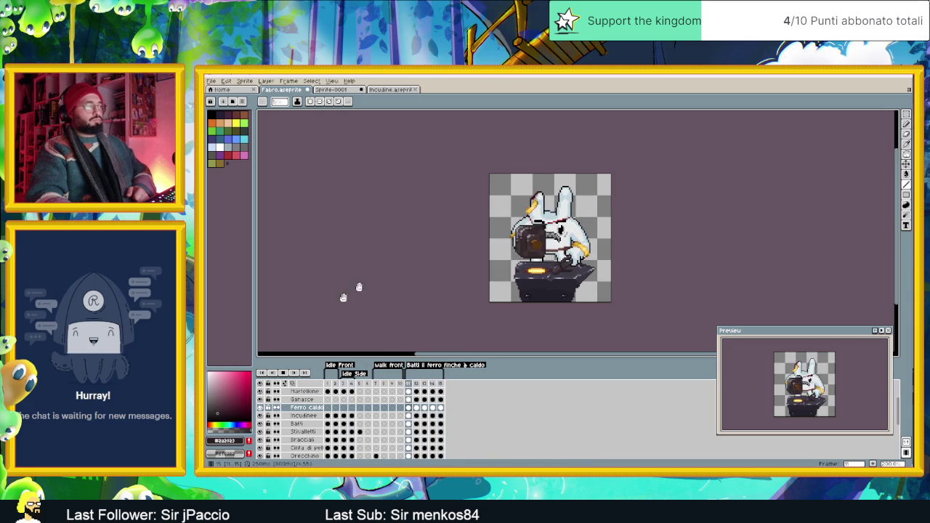
{"action": "key", "text": "ctrl+s"}
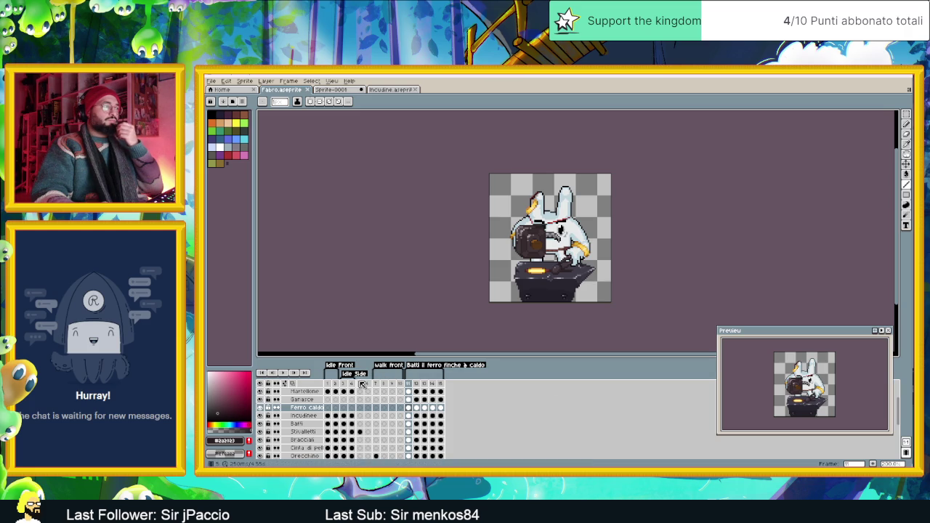
Step: Select frames 6 to 13 in the timeline of Fabro.aseprite
{"action": "mouse_move", "coordinate": [369, 386]}
{"action": "left_mouse_down"}
{"action": "mouse_move", "coordinate": [431, 390]}
{"action": "mouse_move", "coordinate": [352, 393]}
{"action": "mouse_move", "coordinate": [446, 396]}
{"action": "left_mouse_up"}
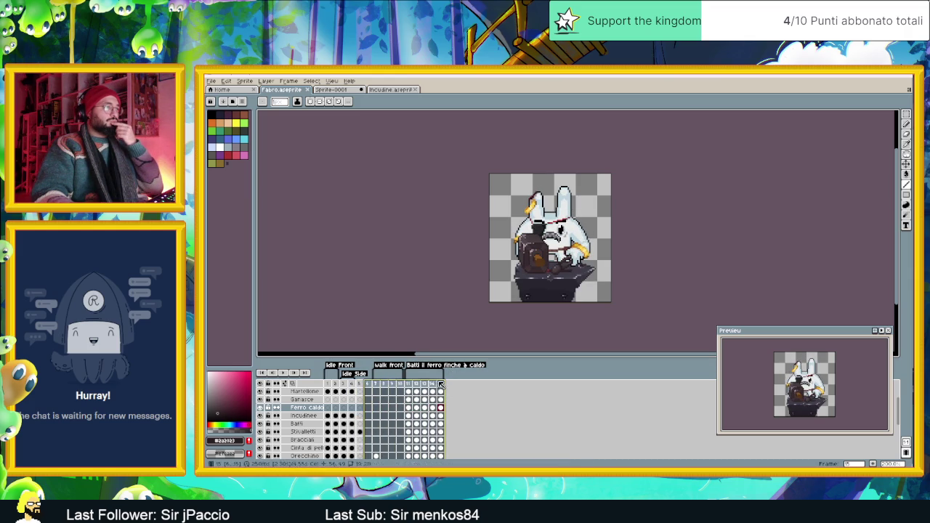
Step: Set the export output to Fabro.png in PNG format, then cancel the 5-file export
{"action": "left_click", "coordinate": [440, 385]}
{"action": "left_click", "coordinate": [210, 80]}
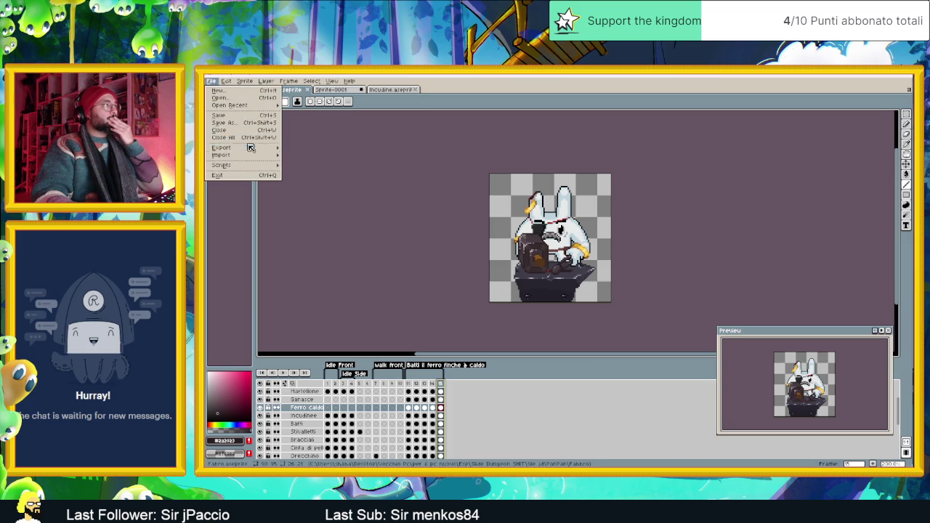
{"action": "mouse_move", "coordinate": [258, 151]}
{"action": "left_click", "coordinate": [310, 148]}
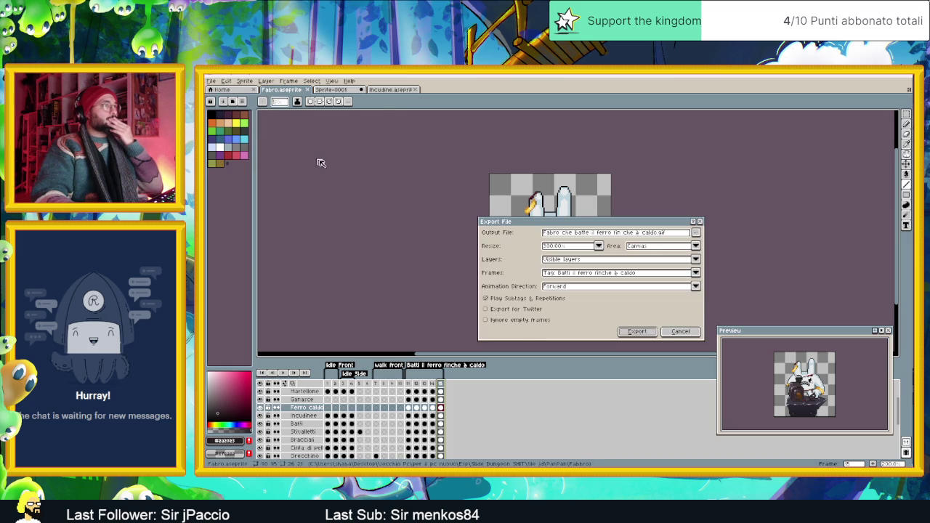
{"action": "left_click", "coordinate": [696, 233]}
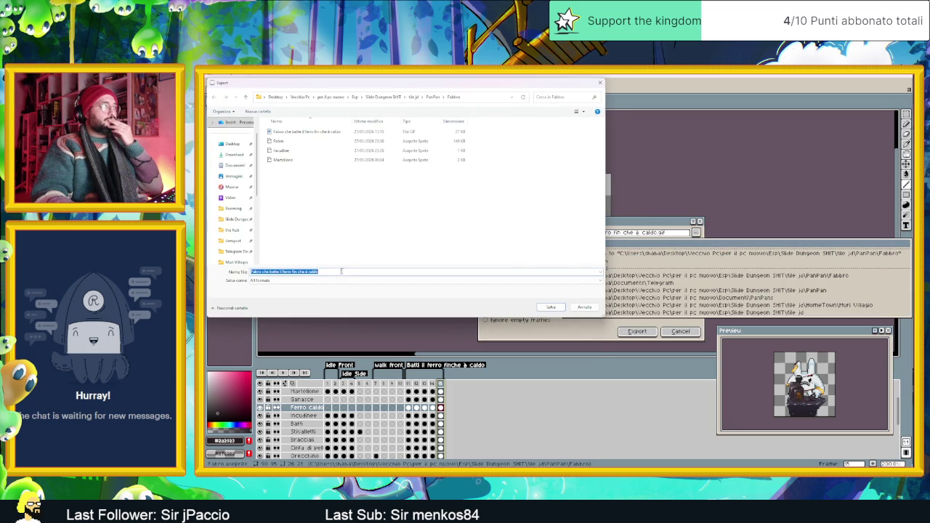
{"action": "left_click", "coordinate": [330, 281]}
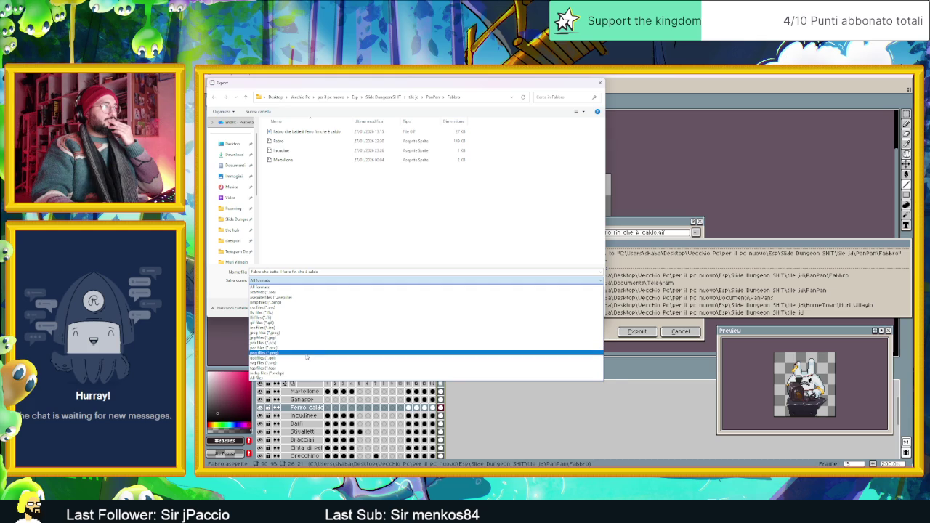
{"action": "left_click", "coordinate": [306, 354]}
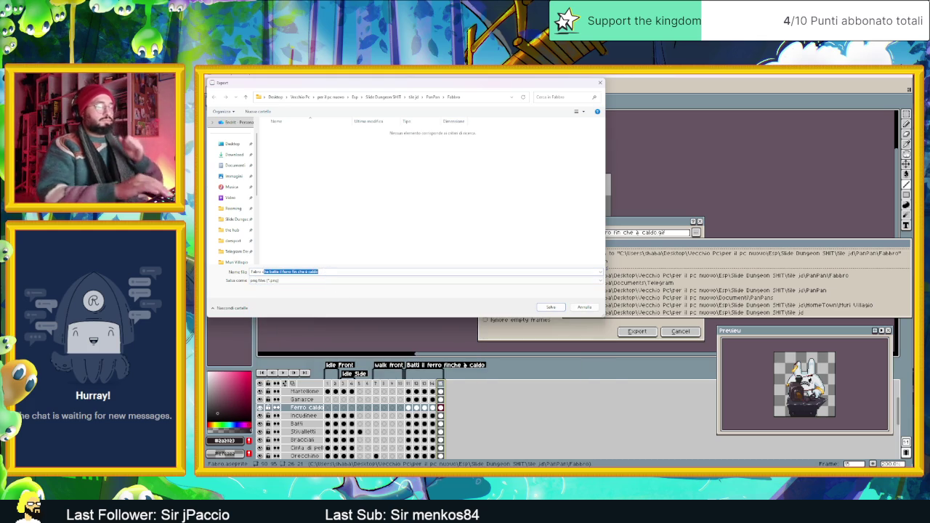
{"action": "key", "text": "BackSpace"}
{"action": "left_click", "coordinate": [504, 291]}
{"action": "left_click", "coordinate": [550, 308]}
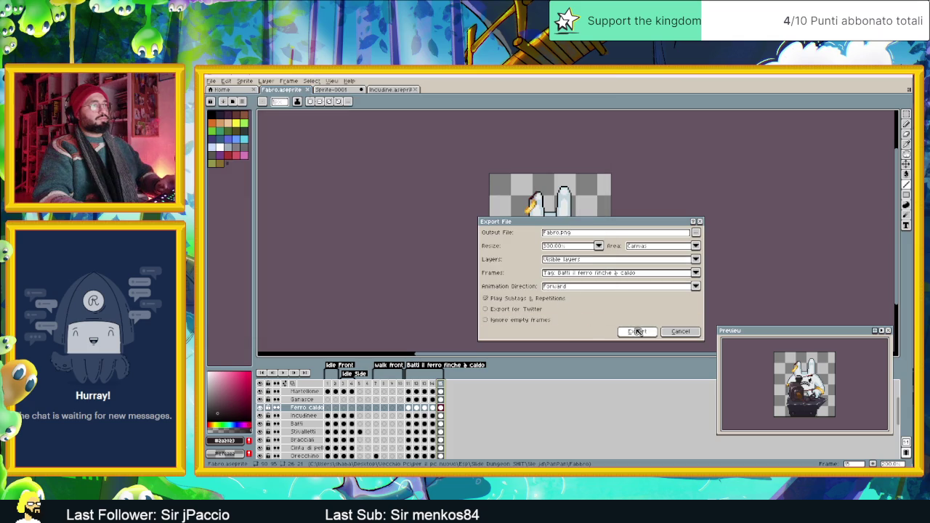
{"action": "left_click", "coordinate": [643, 331]}
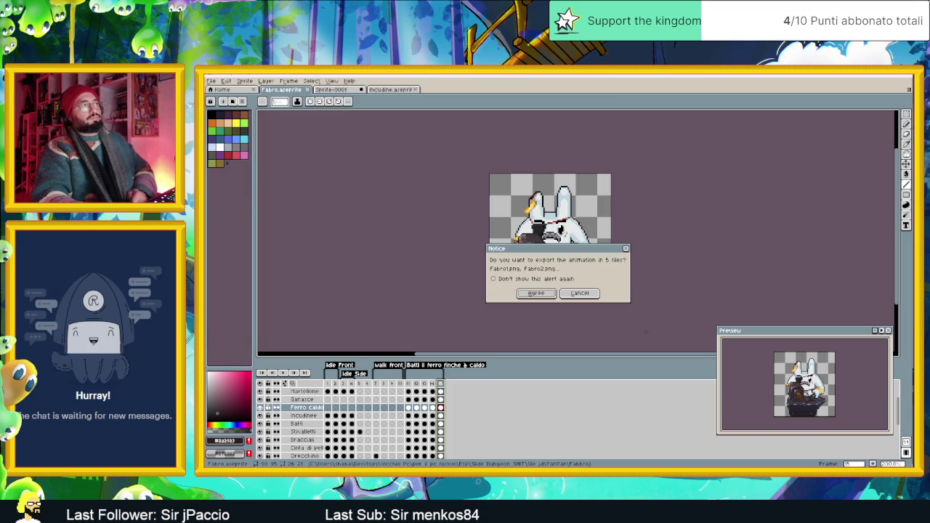
{"action": "left_click", "coordinate": [588, 294]}
Step: Re-export all frames at 100% scale as 15 numbered Fabro PNG files
{"action": "left_click", "coordinate": [211, 80]}
{"action": "mouse_move", "coordinate": [246, 148]}
{"action": "left_click", "coordinate": [302, 149]}
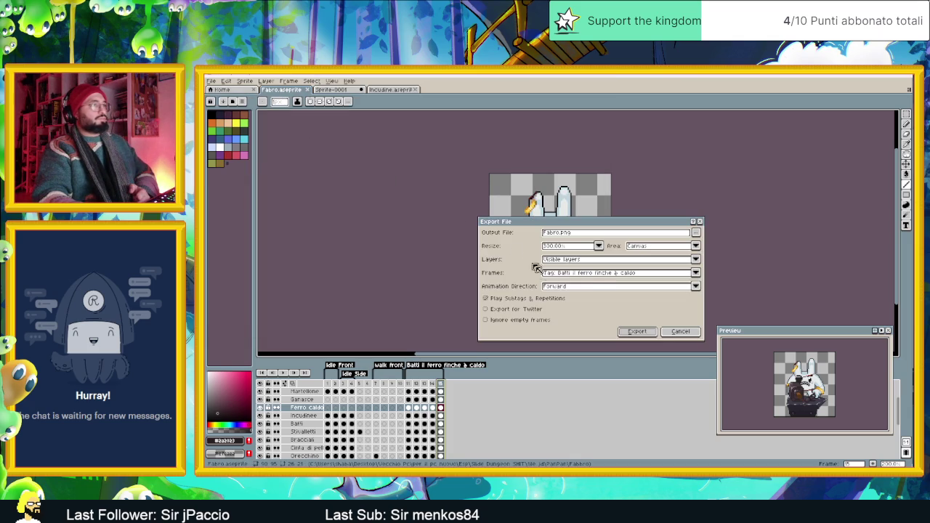
{"action": "left_click", "coordinate": [595, 275]}
{"action": "left_click", "coordinate": [584, 285]}
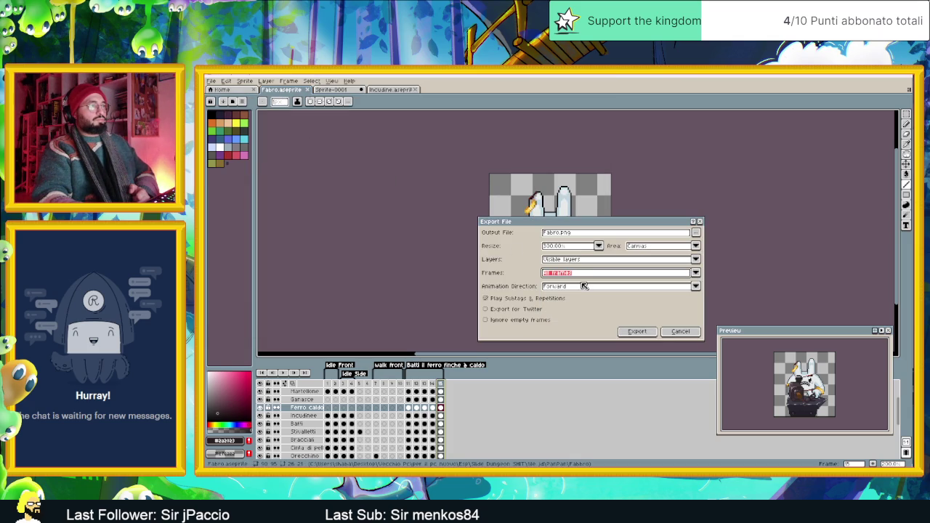
{"action": "left_click", "coordinate": [578, 248]}
{"action": "left_click", "coordinate": [559, 268]}
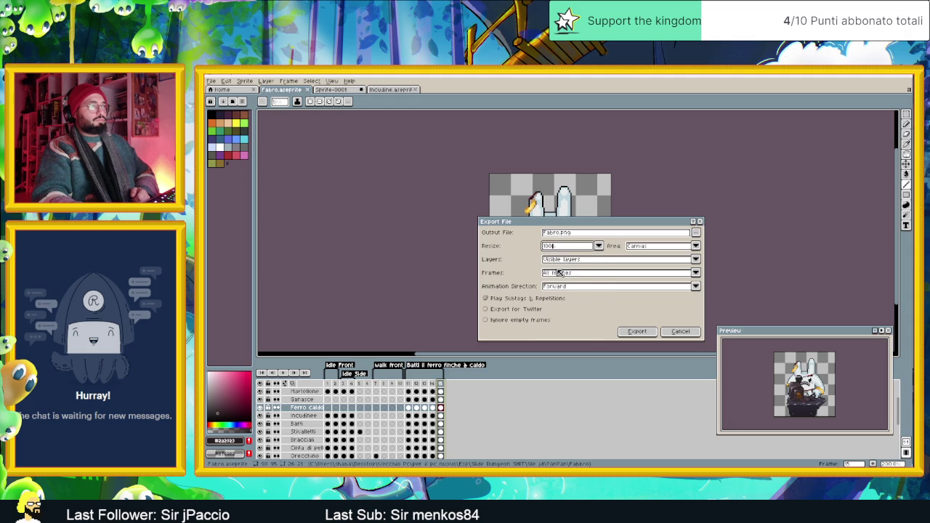
{"action": "left_click", "coordinate": [636, 332]}
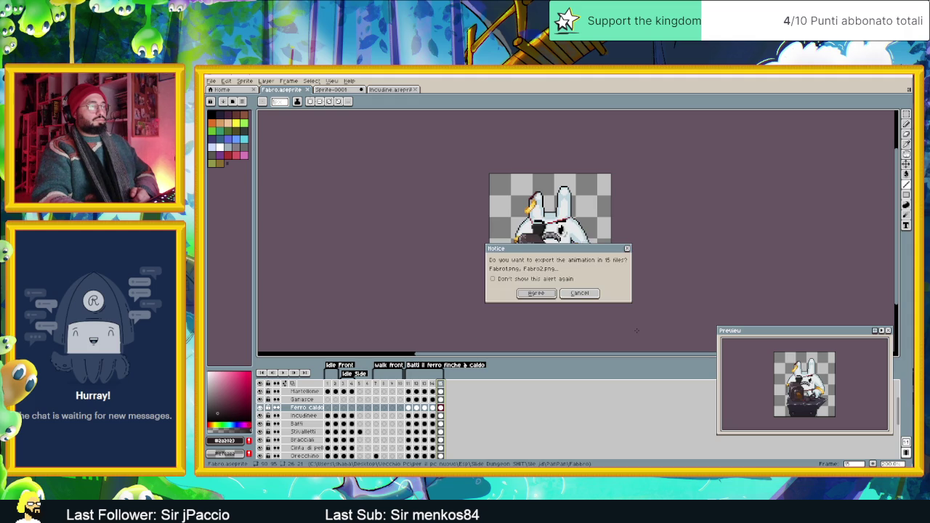
{"action": "left_click", "coordinate": [535, 293]}
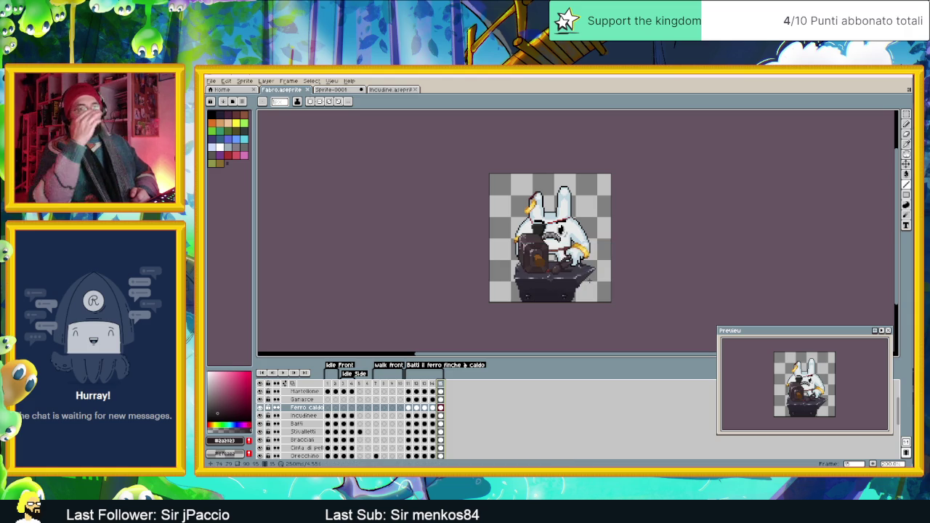
{"action": "left_click", "coordinate": [881, 76]}
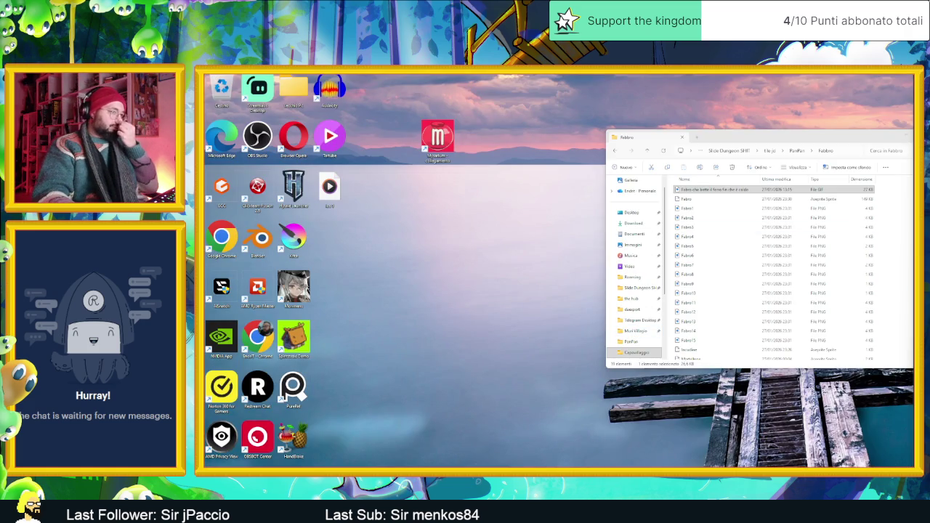
Step: Centre the Fabbro folder window with large thumbnails and bring Godot's project list forward
{"action": "key", "text": "super"}
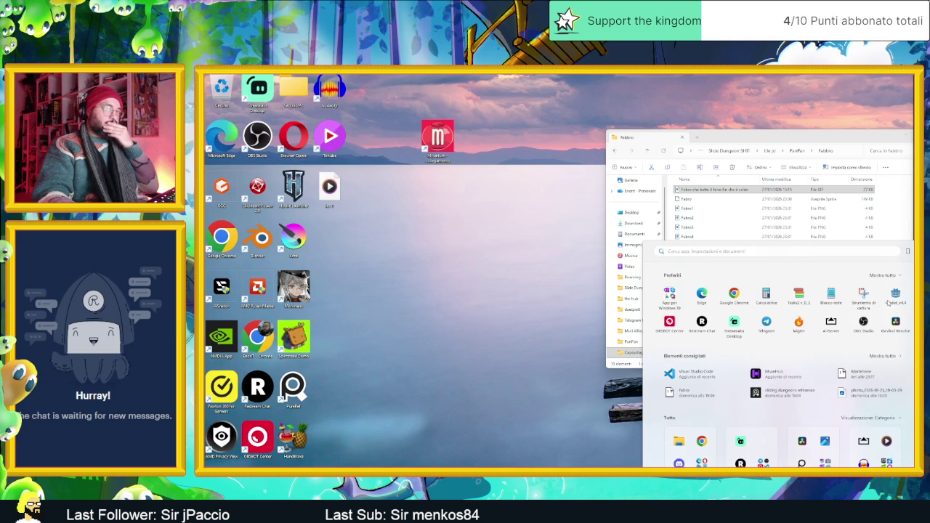
{"action": "left_click", "coordinate": [876, 138]}
{"action": "left_click_drag", "start_coordinate": [876, 138], "coordinate": [683, 146]}
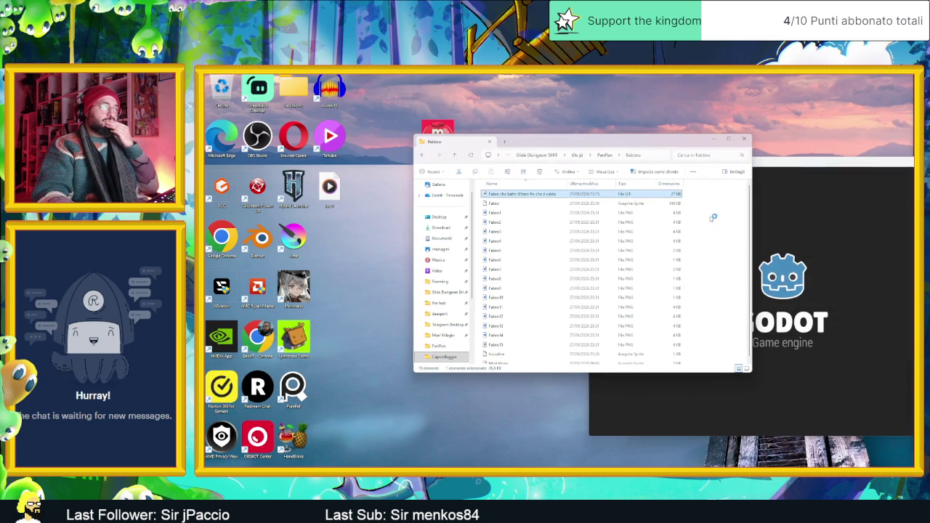
{"action": "left_click", "coordinate": [746, 368]}
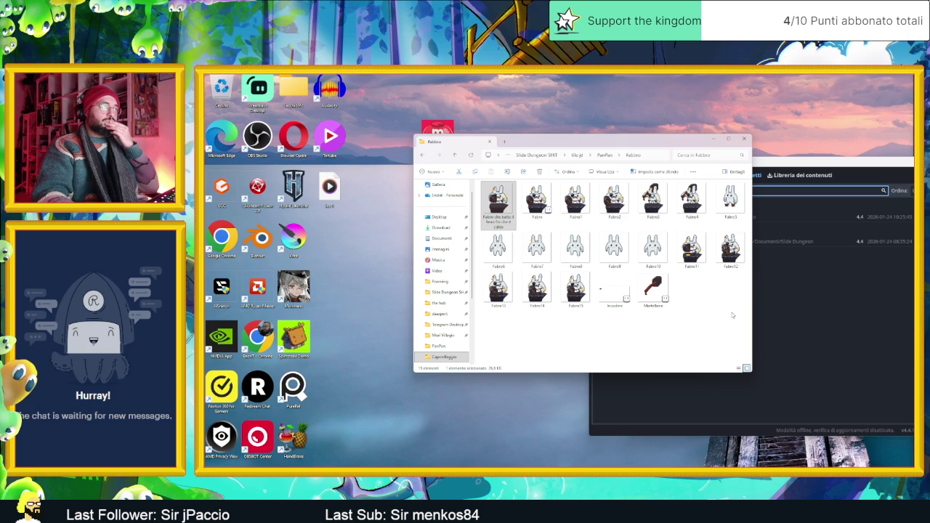
{"action": "left_click", "coordinate": [827, 157]}
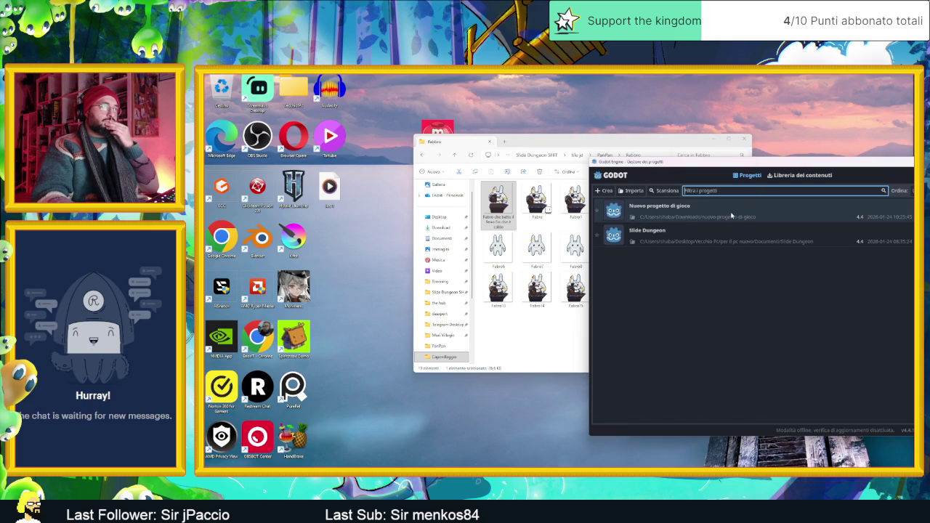
Step: Open the Slide Dungeon project and start a new empty scene centred on the origin
{"action": "left_click", "coordinate": [727, 236]}
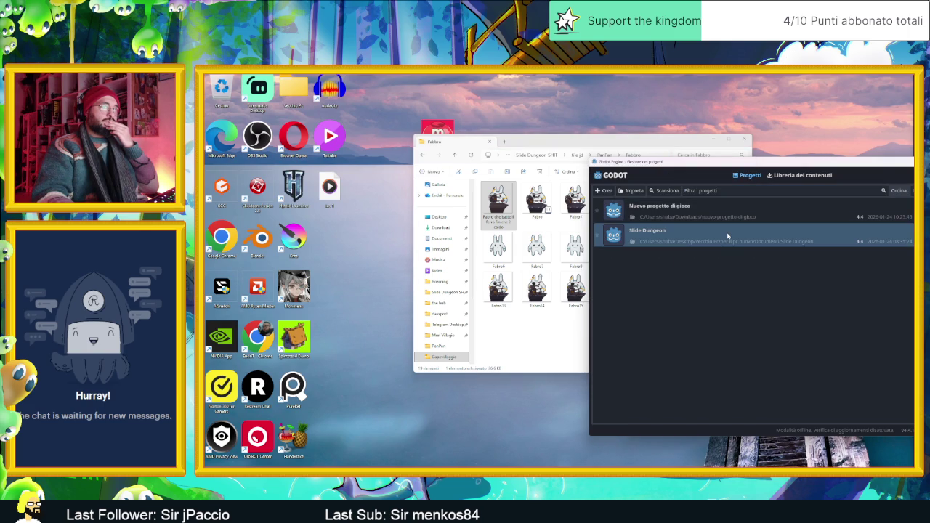
{"action": "left_click", "coordinate": [727, 236]}
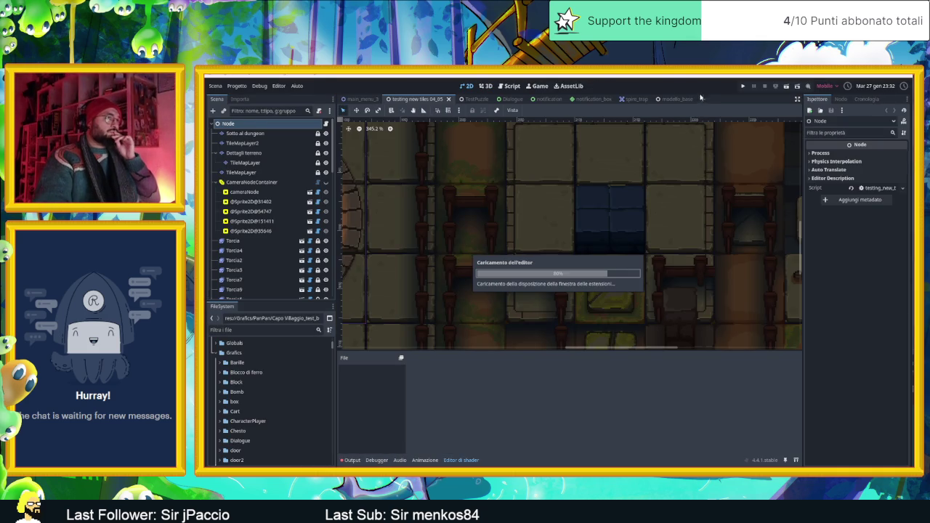
{"action": "left_click", "coordinate": [703, 99]}
{"action": "scroll", "coordinate": [554, 156], "scroll_direction": "down", "scroll_amount": 2}
{"action": "left_click_drag", "start_coordinate": [486, 156], "coordinate": [587, 246]}
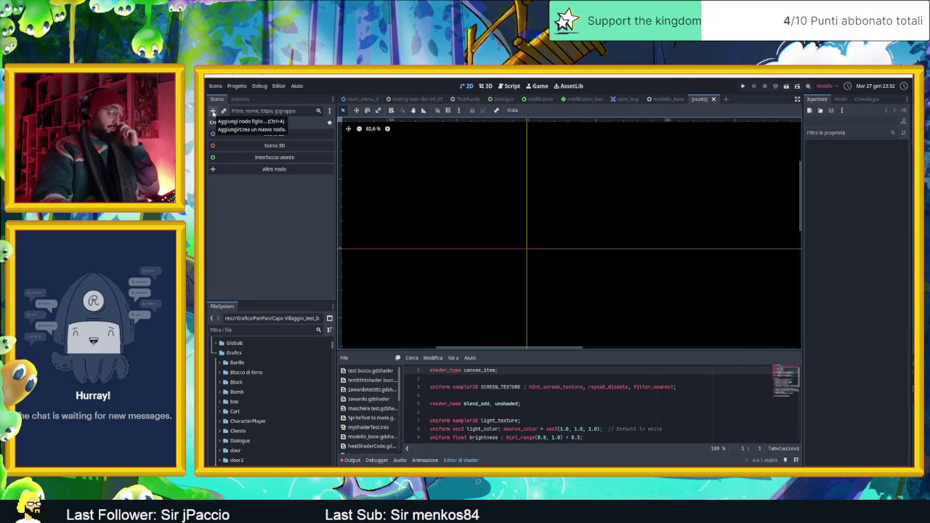
Step: Create an AnimatedSprite2D as the scene root using an 'anim' node search
{"action": "left_click", "coordinate": [213, 113]}
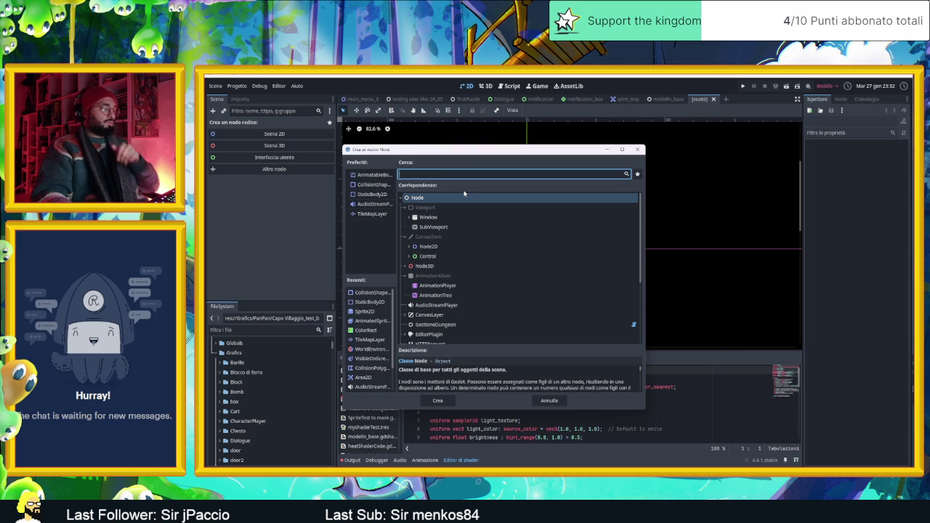
{"action": "type", "text": "h"}
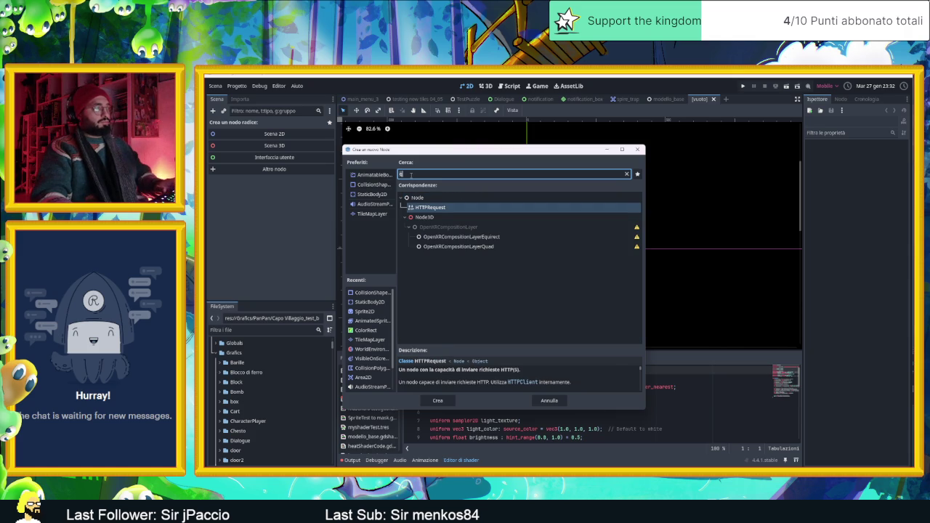
{"action": "key", "text": "BackSpace"}
{"action": "type", "text": "anim"}
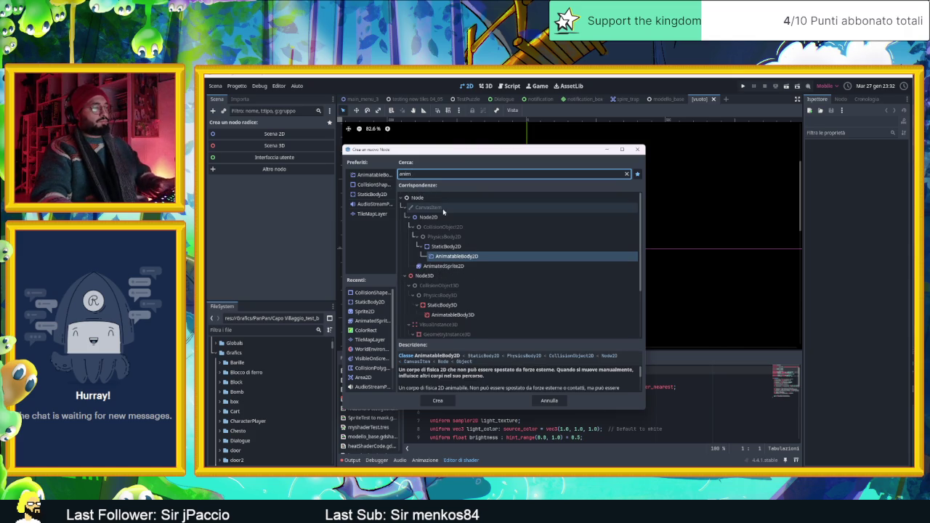
{"action": "left_click", "coordinate": [464, 266]}
{"action": "double_click", "coordinate": [464, 265]}
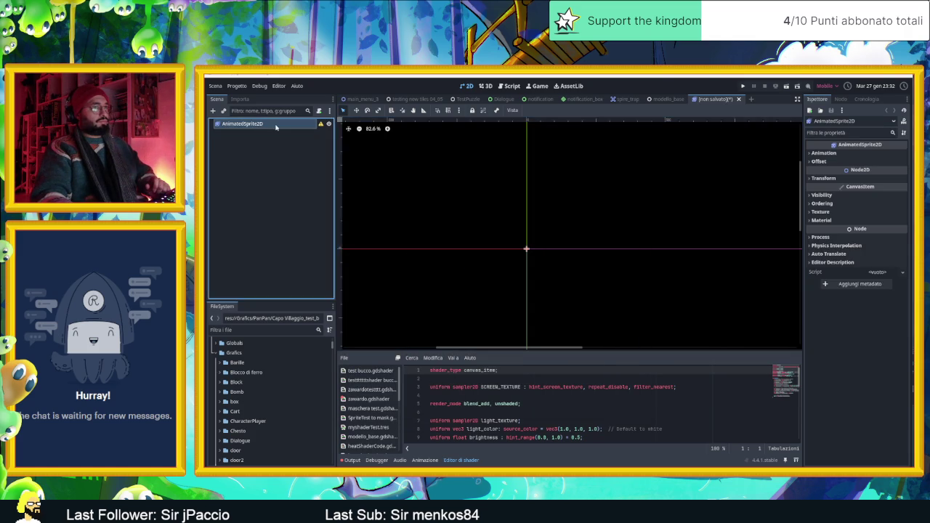
Step: Give the AnimatedSprite2D a new SpriteFrames resource in the Inspector
{"action": "left_click", "coordinate": [350, 460]}
{"action": "left_click", "coordinate": [421, 460]}
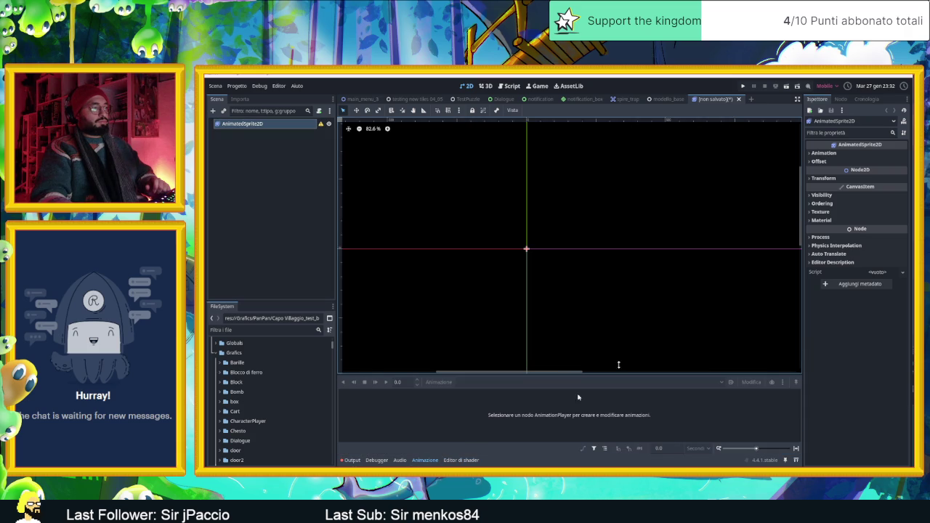
{"action": "left_click", "coordinate": [825, 153]}
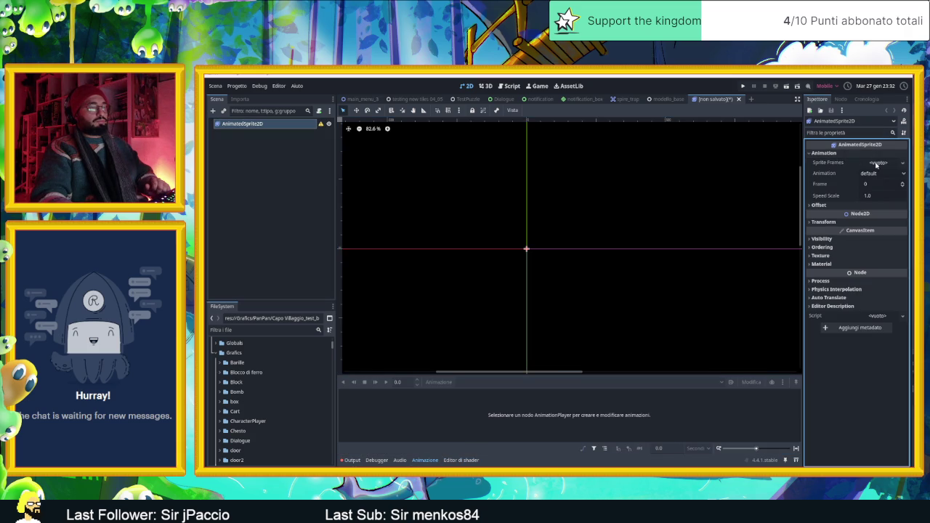
{"action": "left_click", "coordinate": [874, 164]}
{"action": "left_click", "coordinate": [875, 174]}
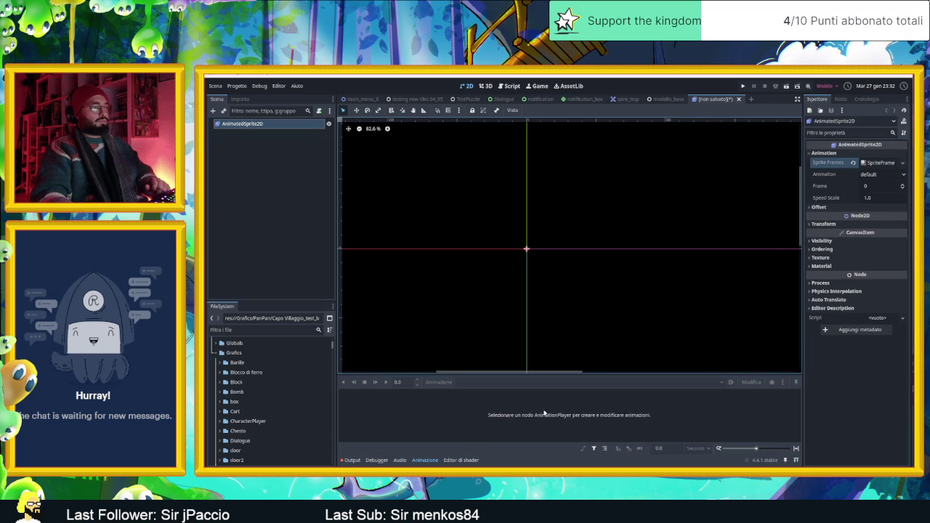
{"action": "scroll", "coordinate": [262, 399], "scroll_direction": "down", "scroll_amount": 6}
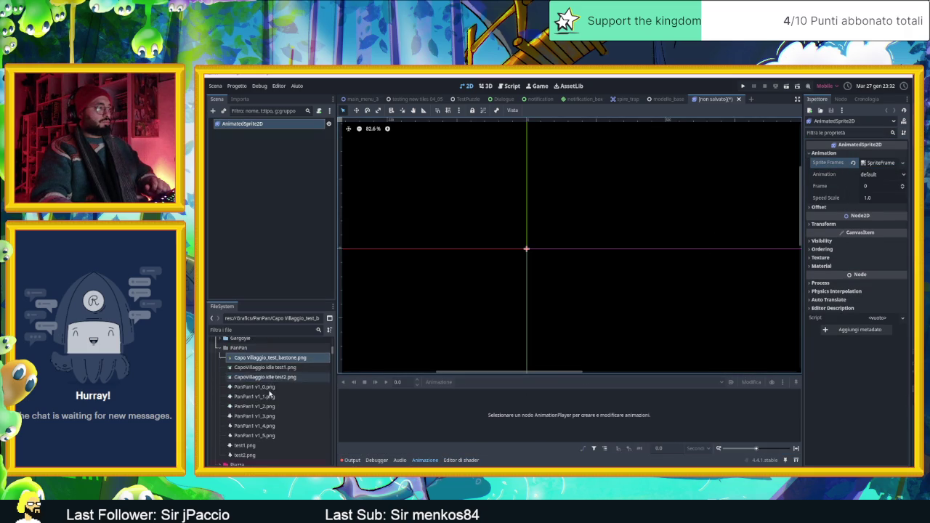
Step: Create a new folder named CapoVillaggio inside PanPan
{"action": "left_click", "coordinate": [237, 349]}
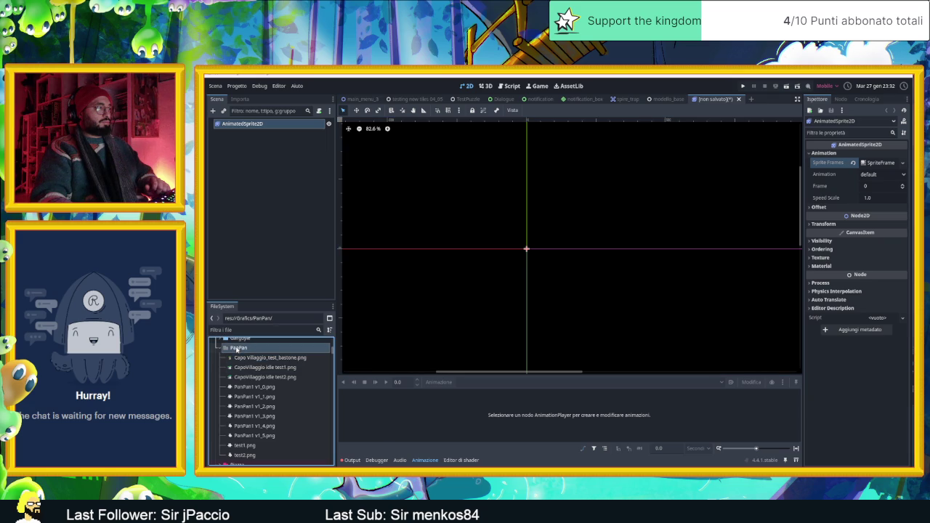
{"action": "left_click", "coordinate": [220, 349]}
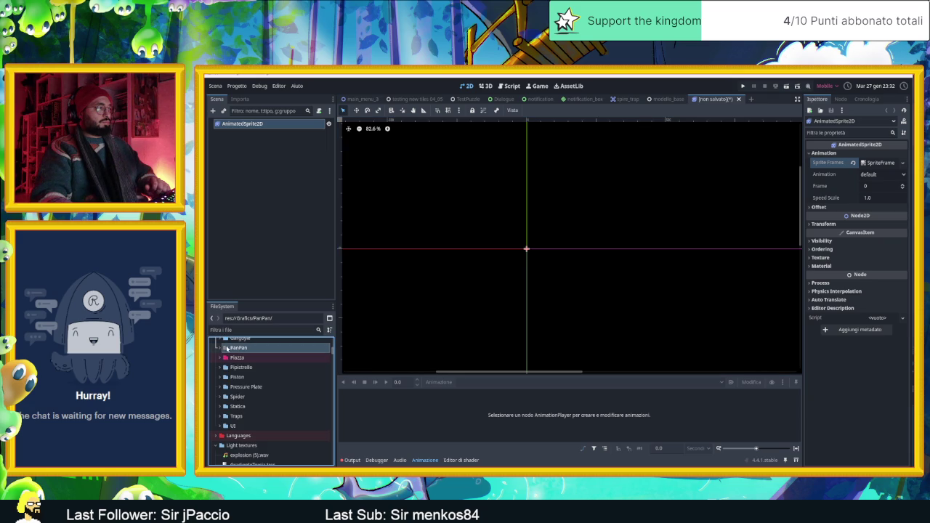
{"action": "left_click", "coordinate": [220, 349]}
{"action": "right_click", "coordinate": [237, 350]}
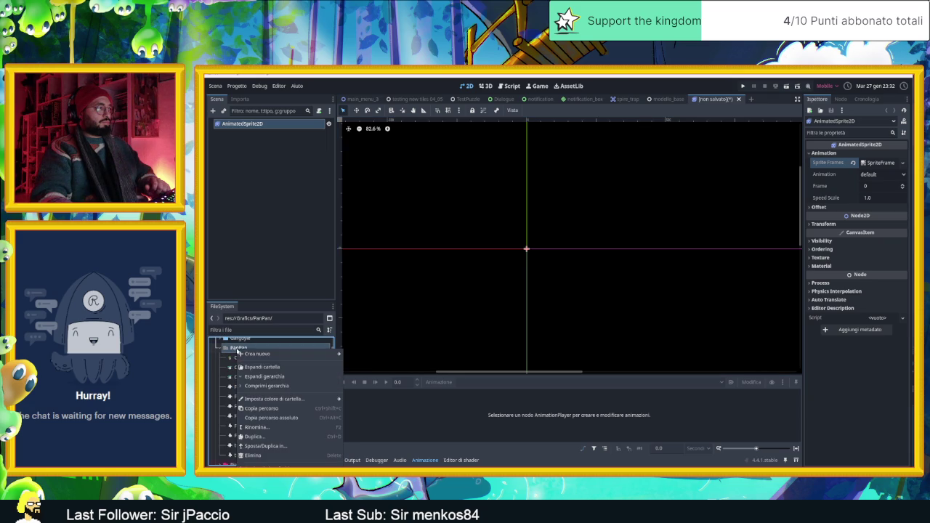
{"action": "mouse_move", "coordinate": [274, 358]}
{"action": "left_click", "coordinate": [356, 357]}
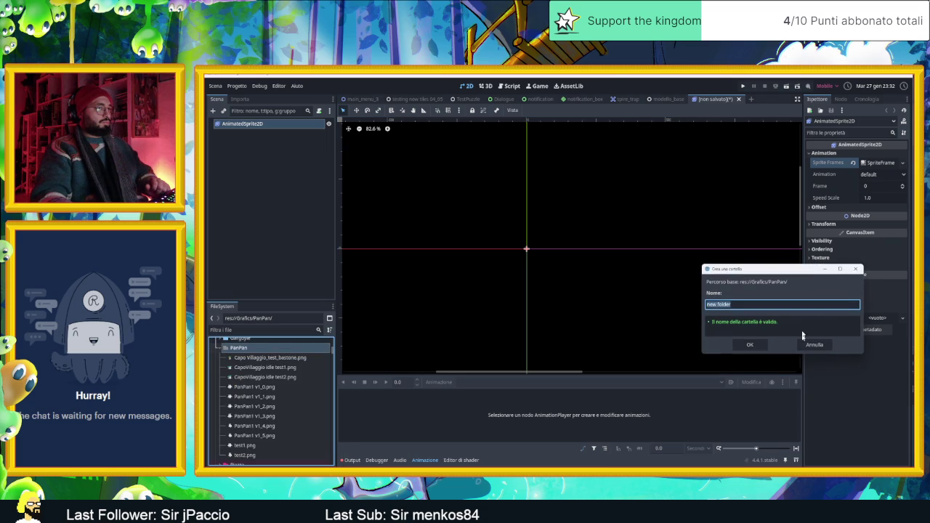
{"action": "type", "text": "Capo"}
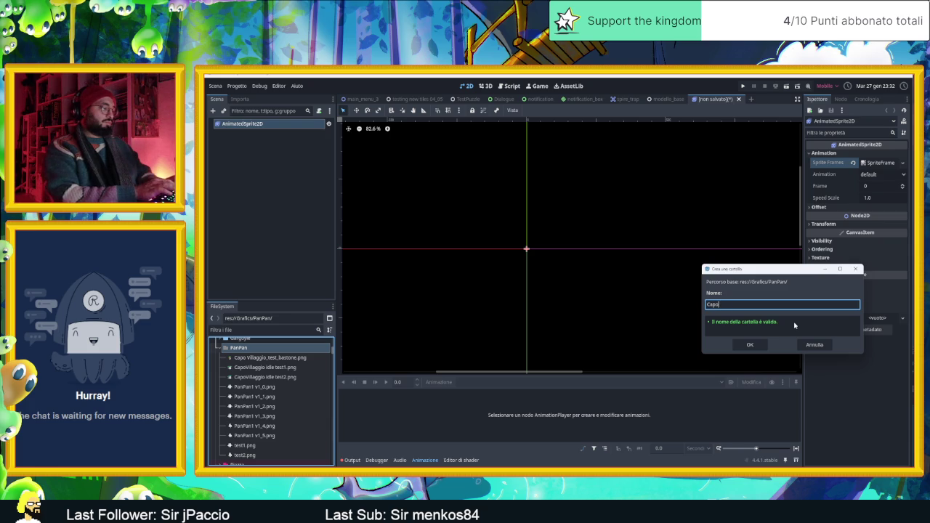
{"action": "type", "text": "Villaggio"}
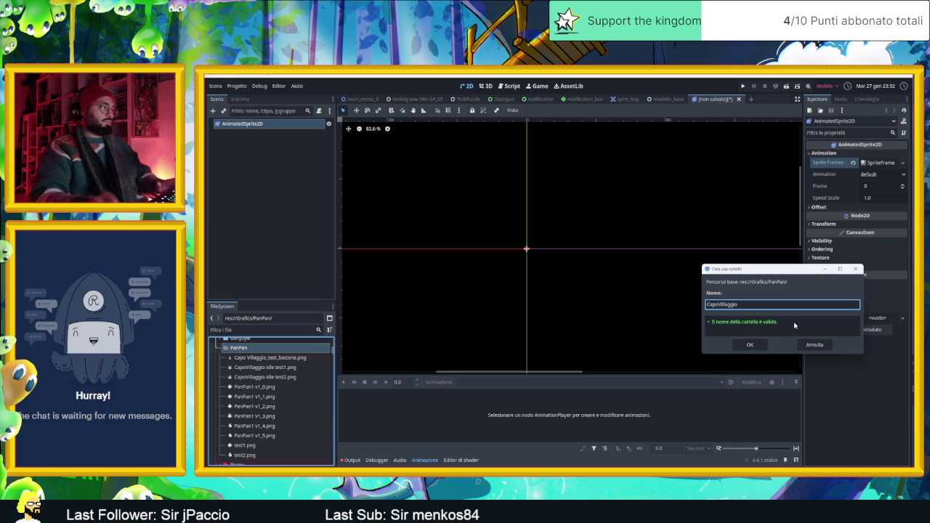
Step: Confirm the CapoVillaggio folder and move the three Capo Villaggio PNGs into it
{"action": "left_click", "coordinate": [750, 344]}
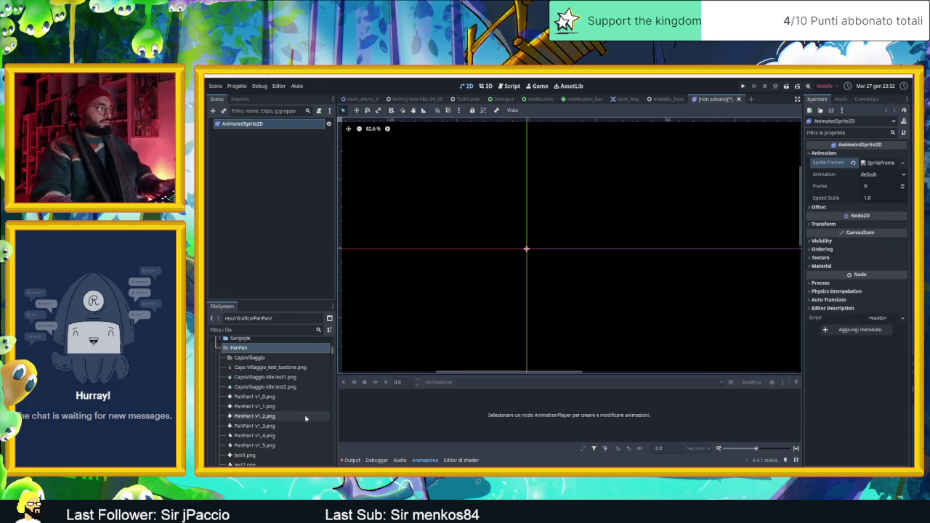
{"action": "left_click", "coordinate": [274, 367]}
{"action": "left_click", "coordinate": [275, 387], "text": "shift"}
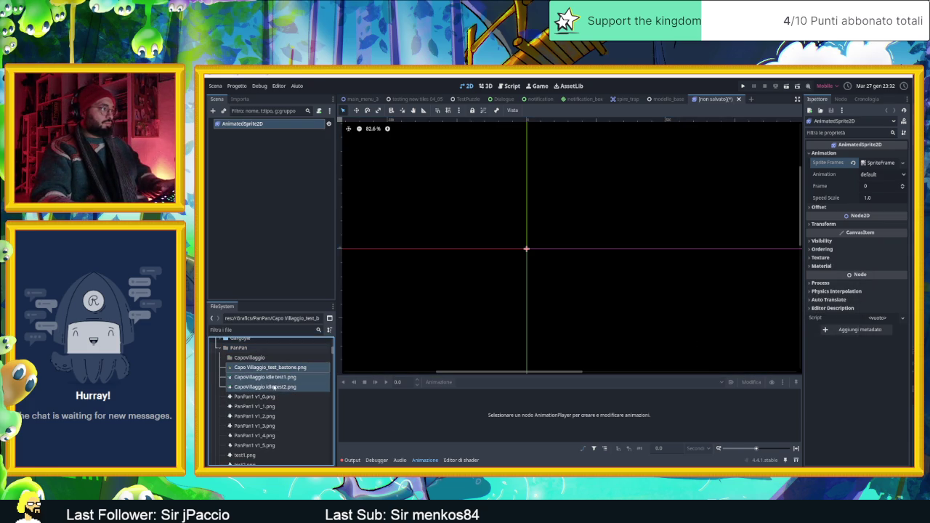
{"action": "left_click_drag", "start_coordinate": [264, 367], "coordinate": [252, 352]}
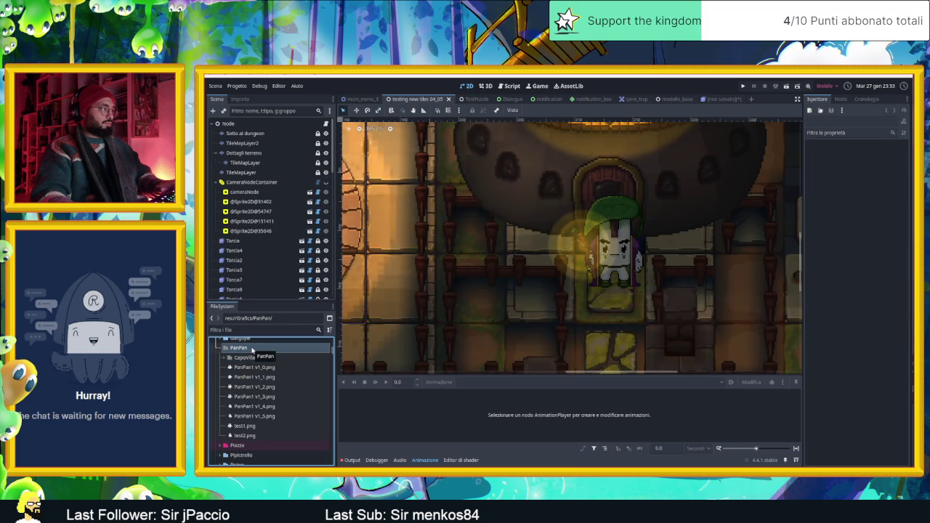
{"action": "left_click", "coordinate": [256, 426]}
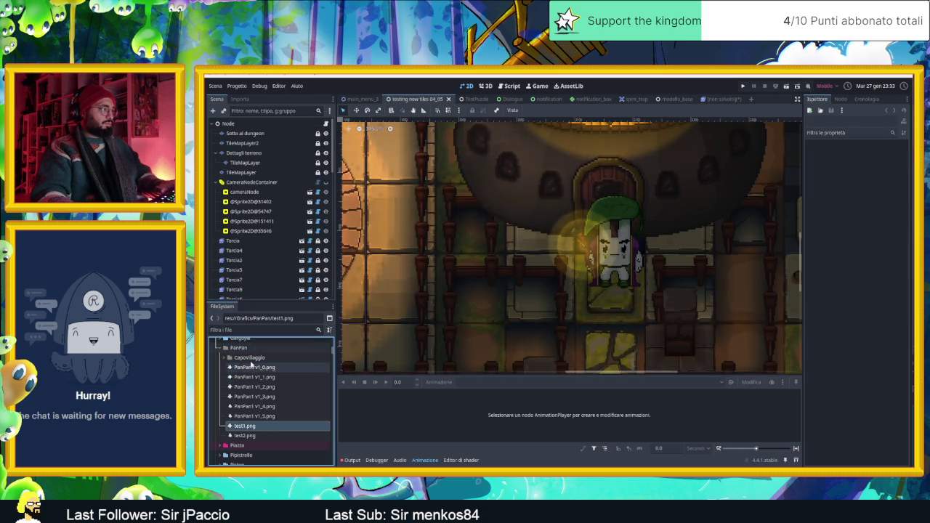
Step: Create a Fabbro folder inside PanPan and return to the exported frames
{"action": "left_click", "coordinate": [247, 348]}
{"action": "right_click", "coordinate": [246, 350]}
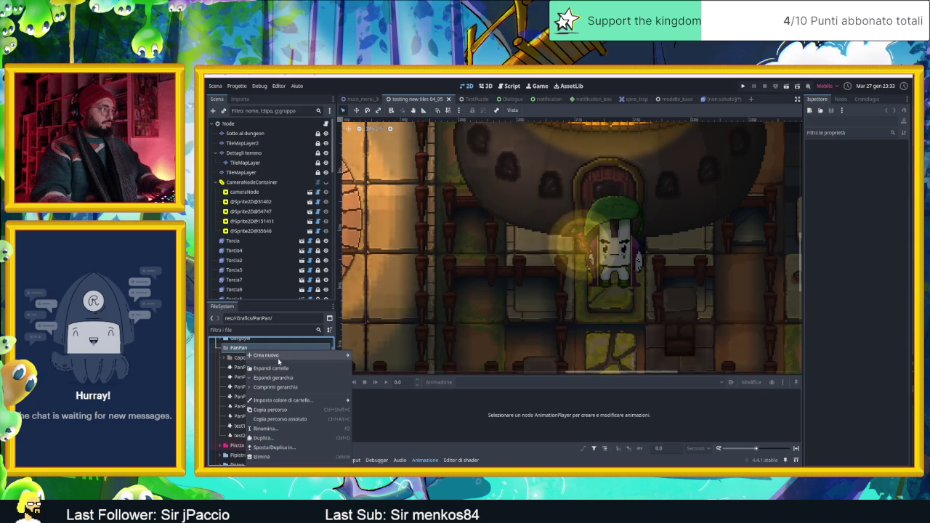
{"action": "mouse_move", "coordinate": [278, 356]}
{"action": "left_click", "coordinate": [363, 355]}
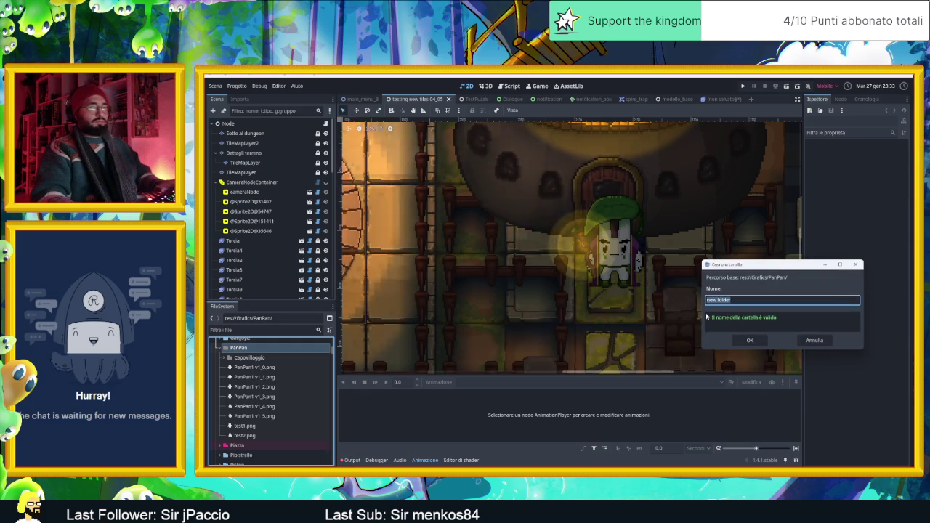
{"action": "type", "text": "labro"}
{"action": "key", "text": "BackSpace"}
{"action": "key", "text": "BackSpace"}
{"action": "type", "text": "bro"}
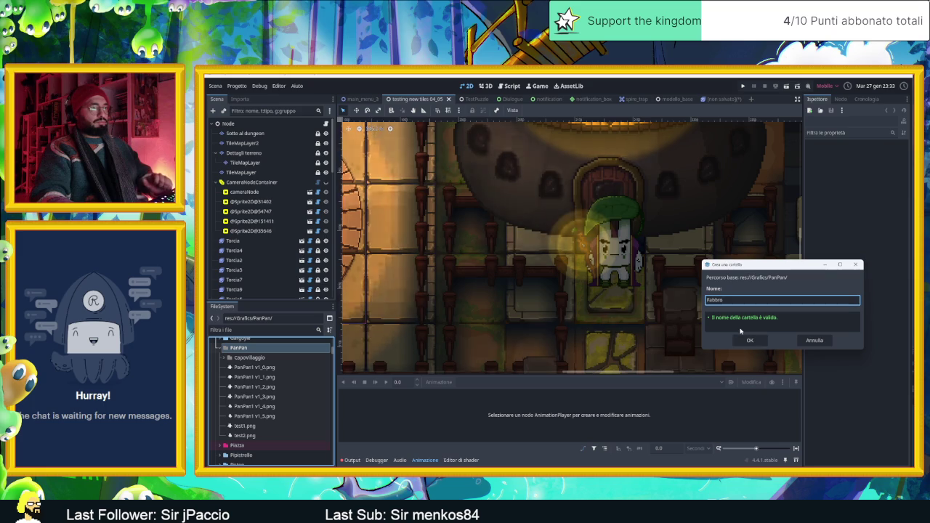
{"action": "left_click", "coordinate": [748, 339]}
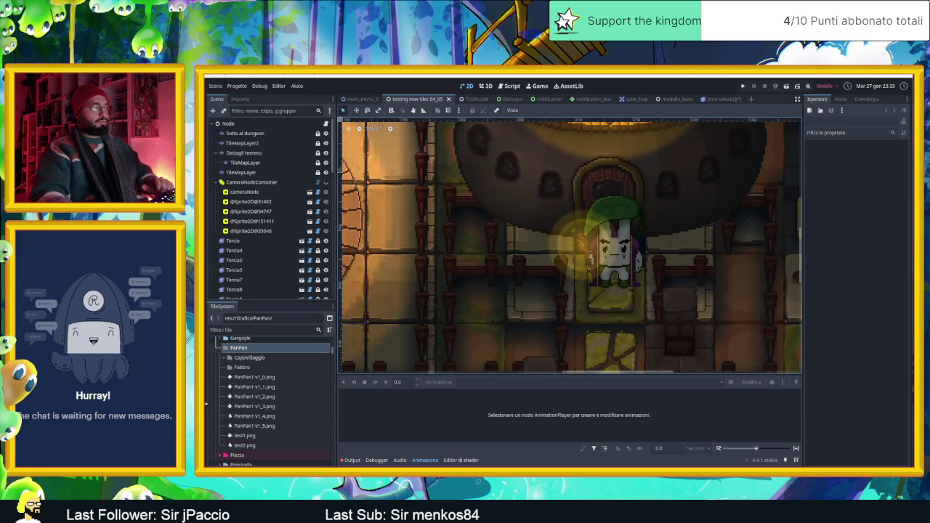
{"action": "left_click", "coordinate": [243, 367]}
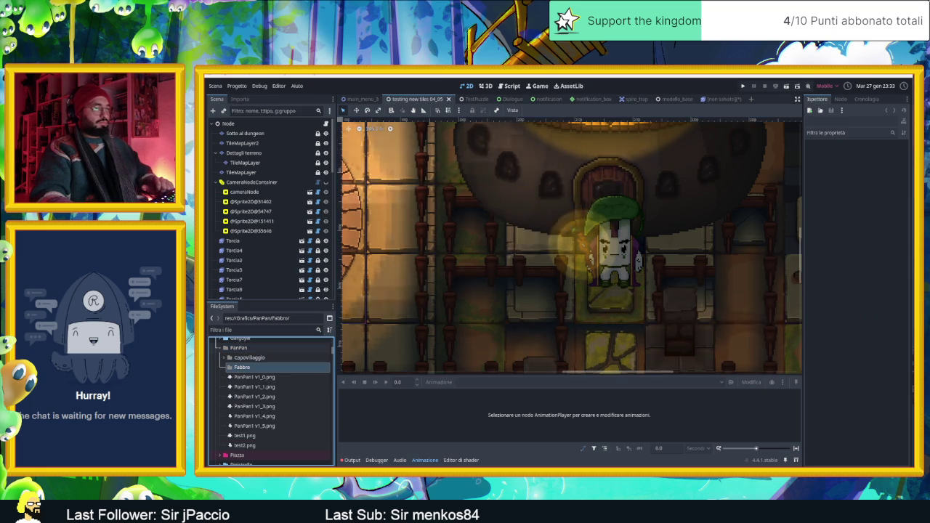
{"action": "key", "text": "alt+Tab"}
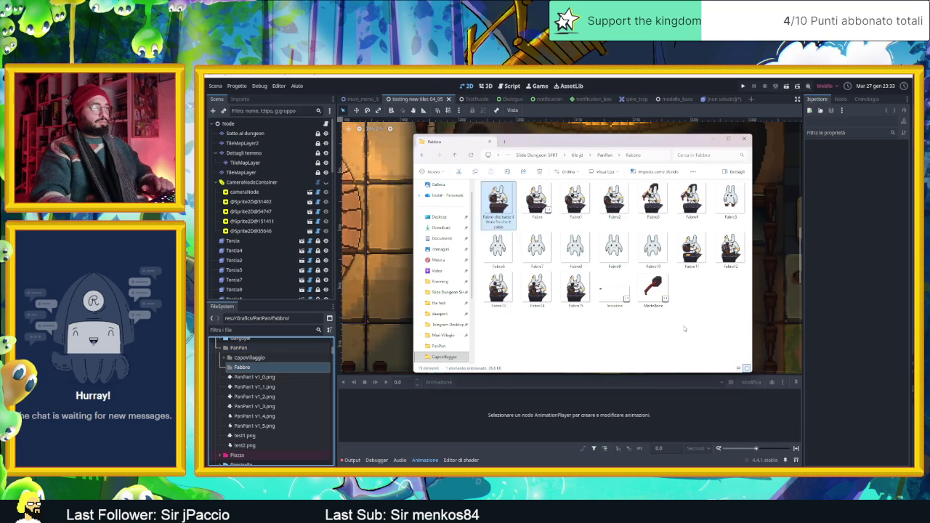
Step: Drag the nine frames Fabro1–4 and Fabro11–15 into Godot's Fabbro folder
{"action": "mouse_move", "coordinate": [581, 313]}
{"action": "left_mouse_down"}
{"action": "mouse_move", "coordinate": [490, 288]}
{"action": "mouse_move", "coordinate": [510, 288]}
{"action": "left_mouse_up"}
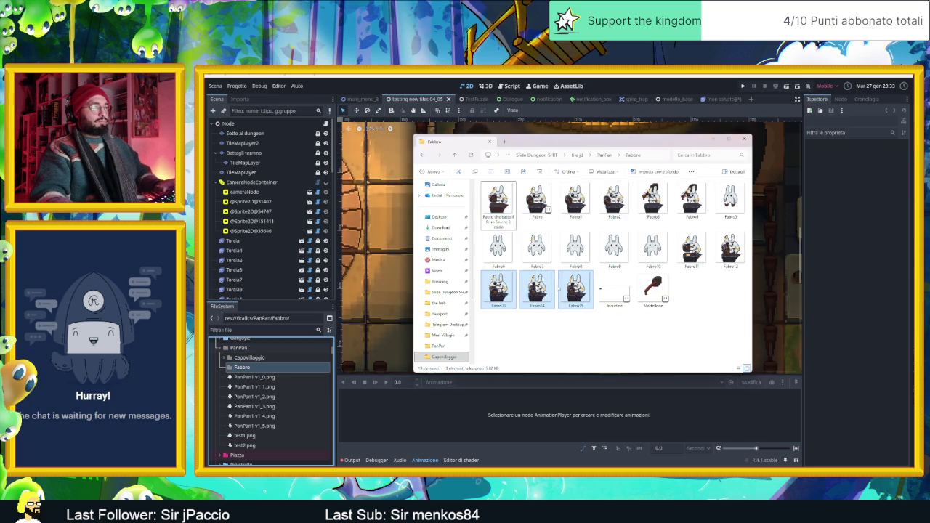
{"action": "left_click", "coordinate": [729, 249], "text": "ctrl"}
{"action": "left_click", "coordinate": [690, 250], "text": "ctrl"}
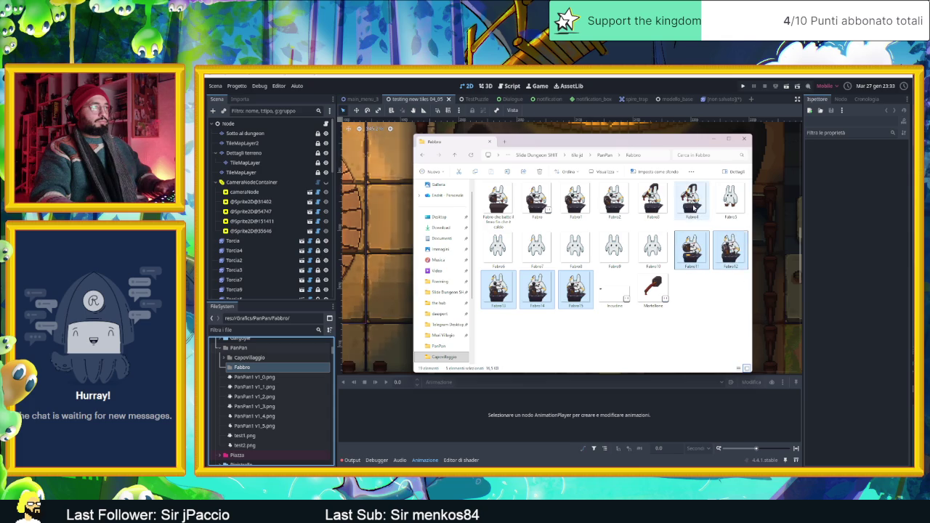
{"action": "left_click", "coordinate": [653, 200], "text": "ctrl"}
{"action": "left_click", "coordinate": [613, 201], "text": "ctrl"}
{"action": "left_click", "coordinate": [575, 200], "text": "ctrl"}
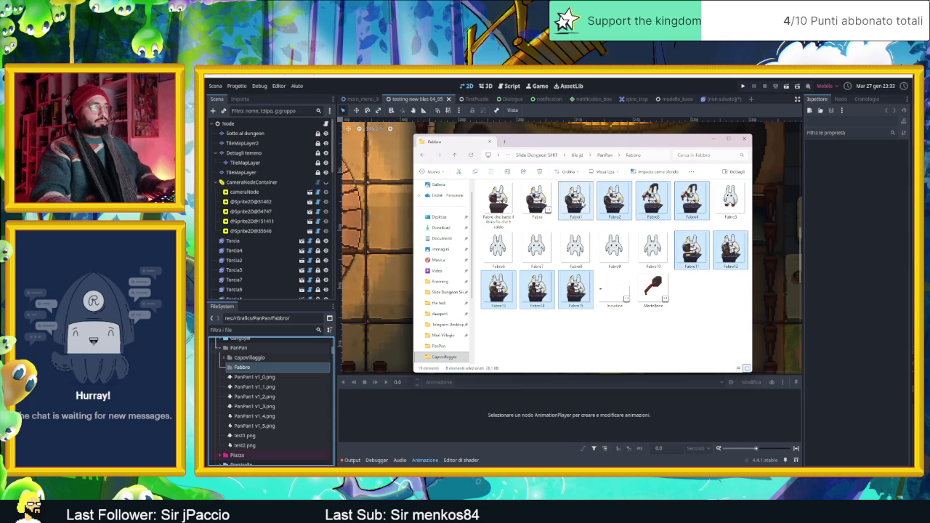
{"action": "mouse_move", "coordinate": [578, 206]}
{"action": "left_mouse_down"}
{"action": "mouse_move", "coordinate": [511, 313]}
{"action": "mouse_move", "coordinate": [292, 398]}
{"action": "left_mouse_up"}
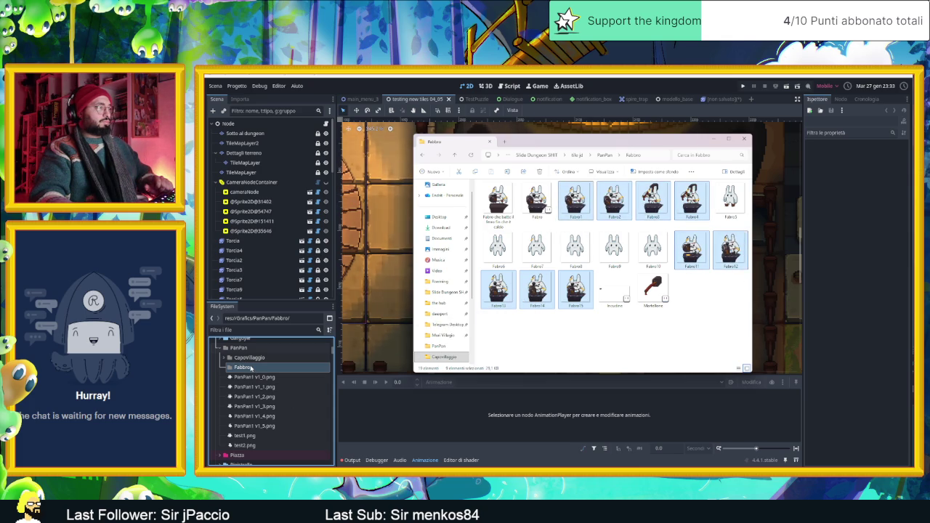
{"action": "left_click_drag", "start_coordinate": [230, 368], "coordinate": [227, 369]}
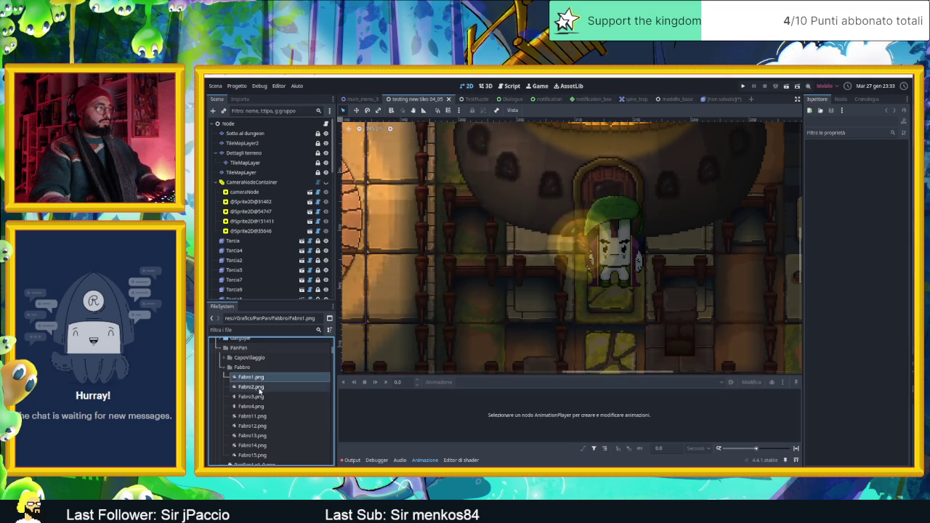
Step: Add Fabro1.png and Fabro2.png to the default animation and preview it
{"action": "left_click", "coordinate": [251, 386]}
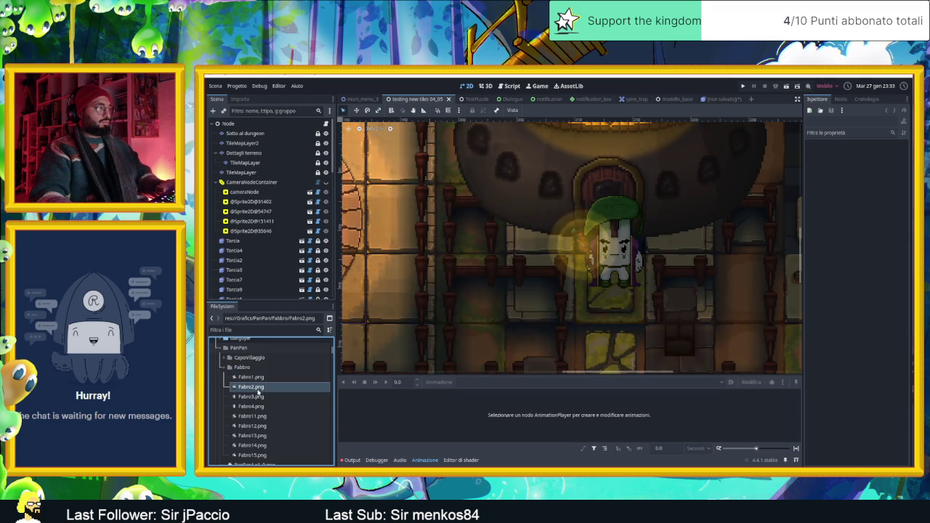
{"action": "left_click", "coordinate": [257, 378], "text": "shift"}
{"action": "mouse_move", "coordinate": [357, 401]}
{"action": "left_mouse_down"}
{"action": "mouse_move", "coordinate": [394, 413]}
{"action": "mouse_move", "coordinate": [291, 383]}
{"action": "left_mouse_up"}
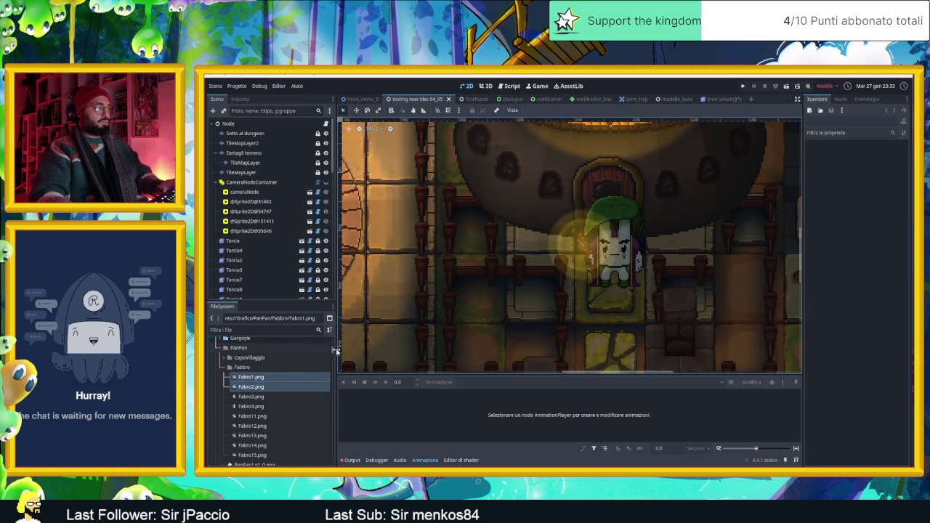
{"action": "left_click", "coordinate": [719, 99]}
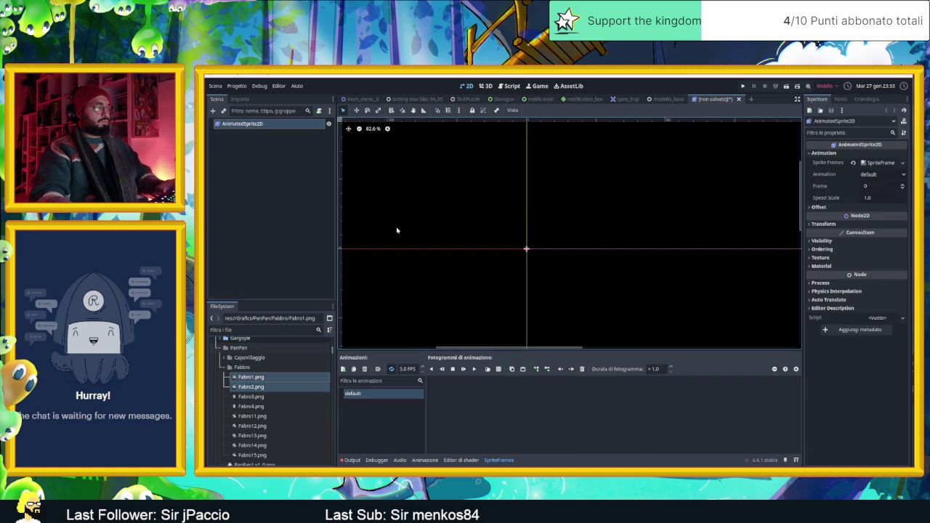
{"action": "left_click", "coordinate": [260, 124]}
{"action": "left_click_drag", "start_coordinate": [278, 381], "coordinate": [552, 409]}
{"action": "left_click", "coordinate": [506, 400]}
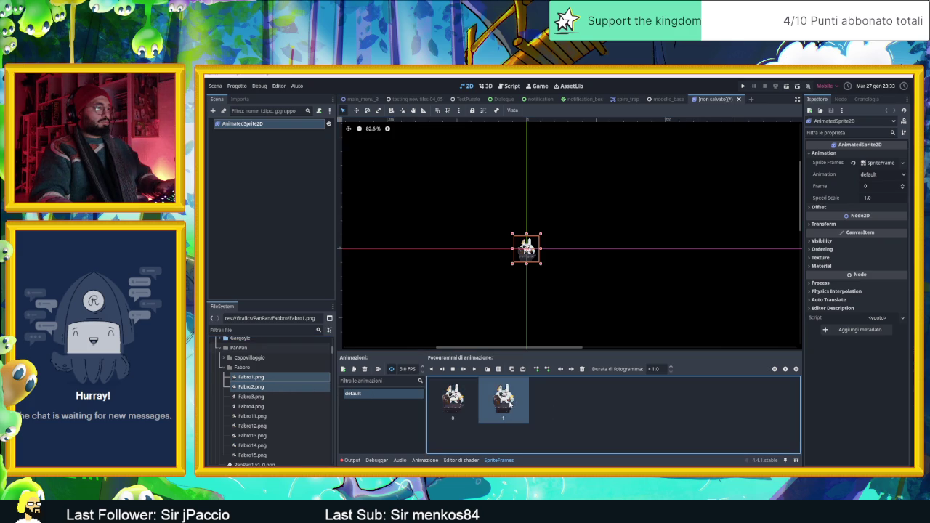
{"action": "scroll", "coordinate": [525, 252], "scroll_direction": "up", "scroll_amount": 5}
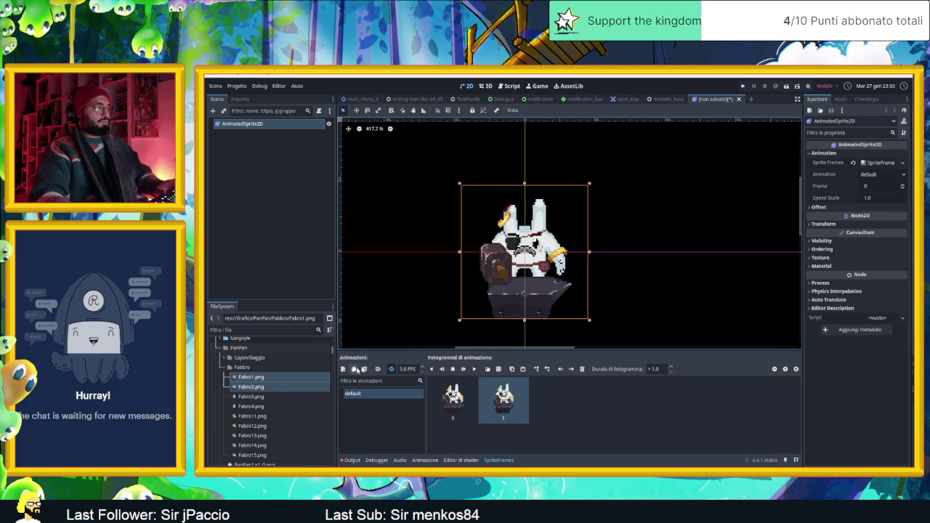
{"action": "left_click", "coordinate": [473, 369]}
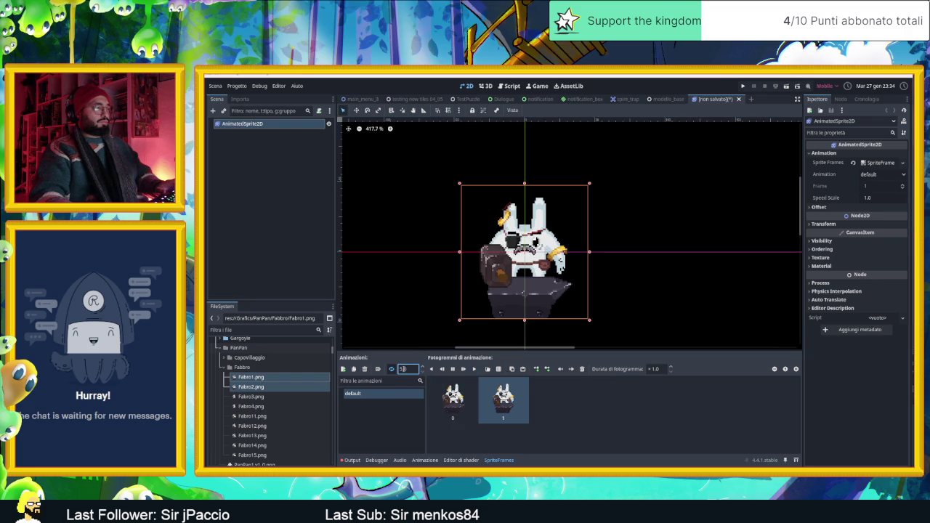
Step: Set the default animation speed to 2 FPS after trying 10, 20 and 3
{"action": "left_click", "coordinate": [404, 369]}
{"action": "type", "text": "10"}
{"action": "key", "text": "Return"}
{"action": "type", "text": "20"}
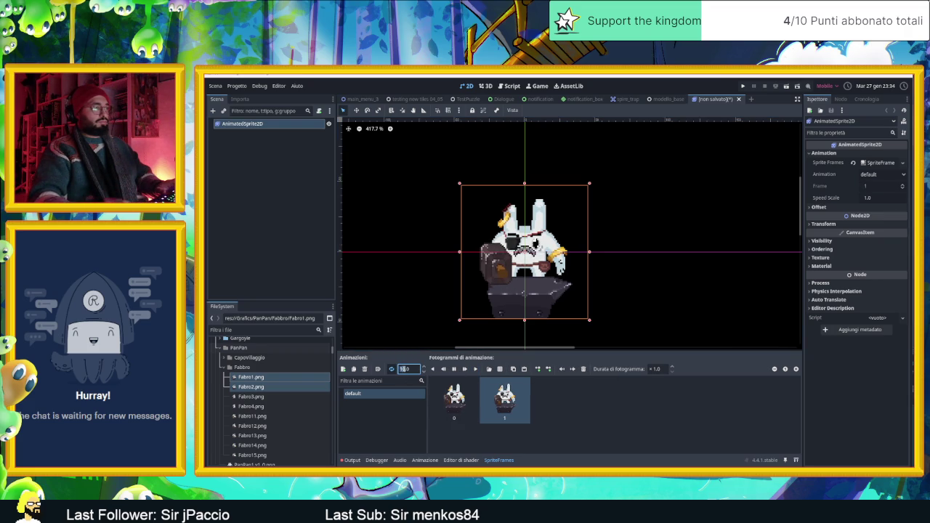
{"action": "key", "text": "Return"}
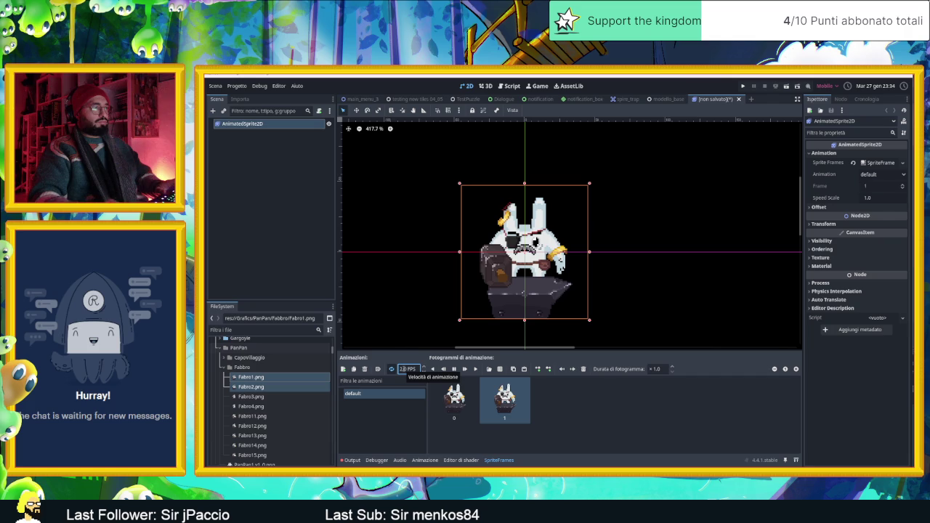
{"action": "left_click", "coordinate": [409, 368]}
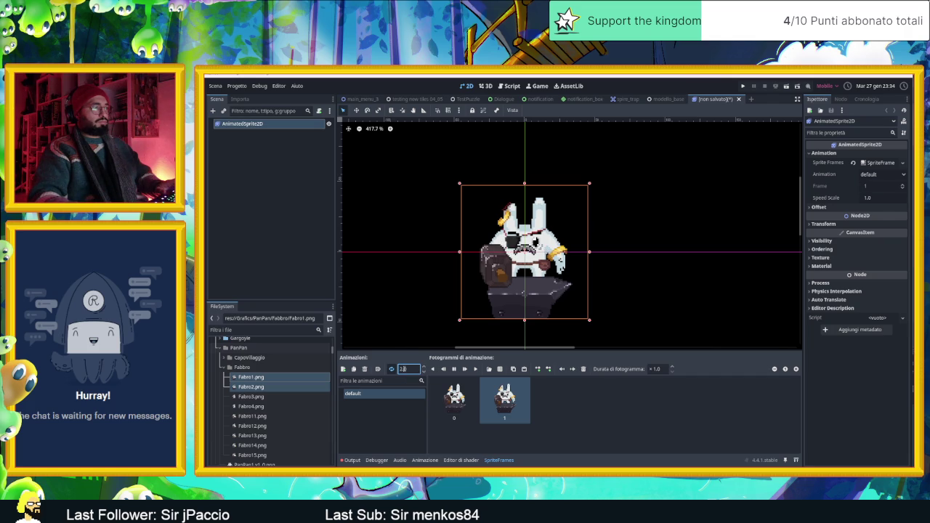
{"action": "key", "text": "Return"}
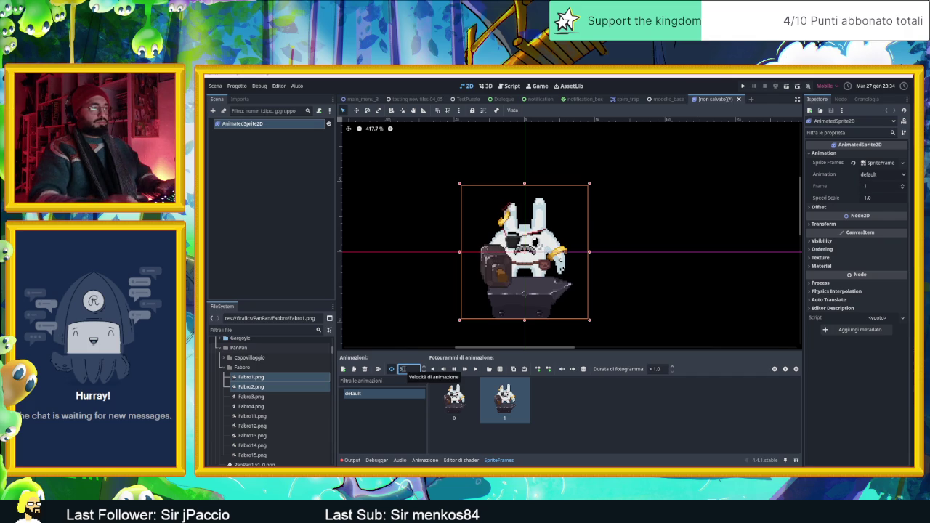
{"action": "left_click", "coordinate": [408, 368]}
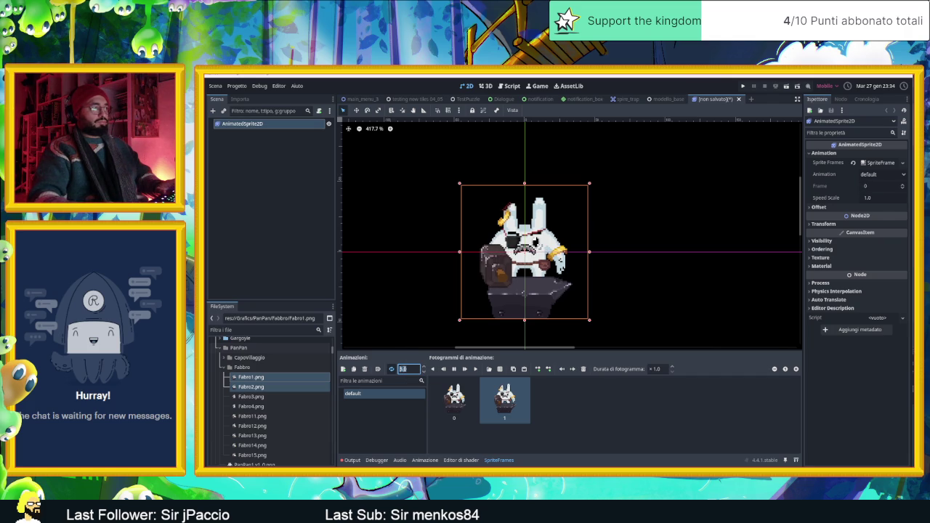
{"action": "type", "text": "2"}
{"action": "left_click", "coordinate": [398, 423]}
{"action": "left_click", "coordinate": [494, 434]}
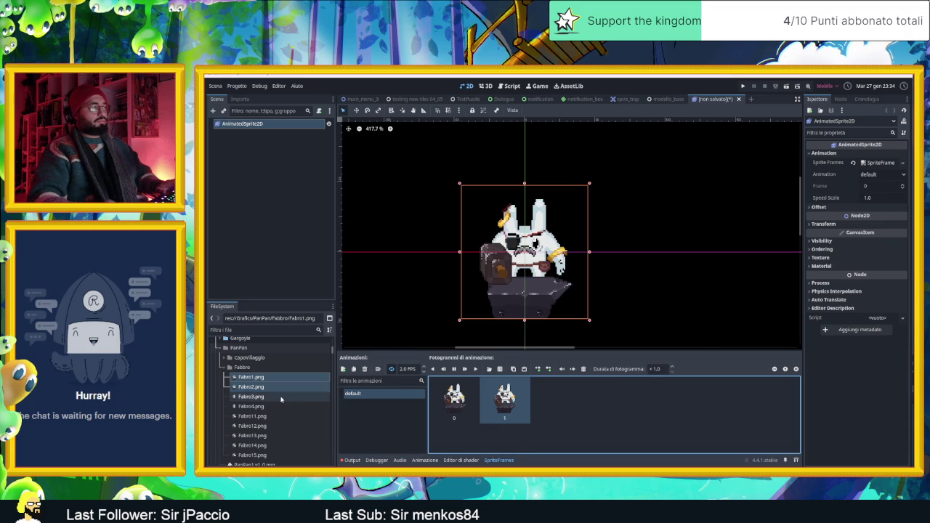
Step: Add a new animation named 'Batti il ferro'
{"action": "left_click", "coordinate": [342, 369]}
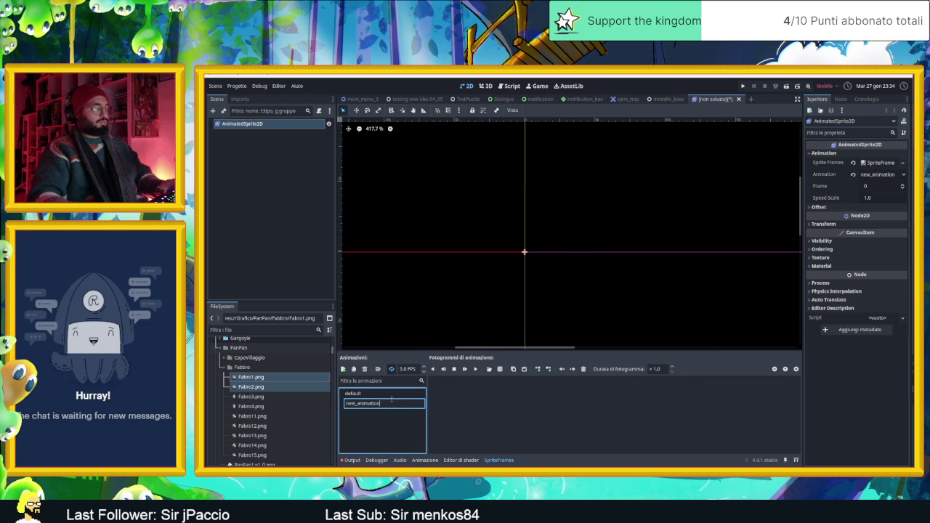
{"action": "type", "text": "Batti il ferro"}
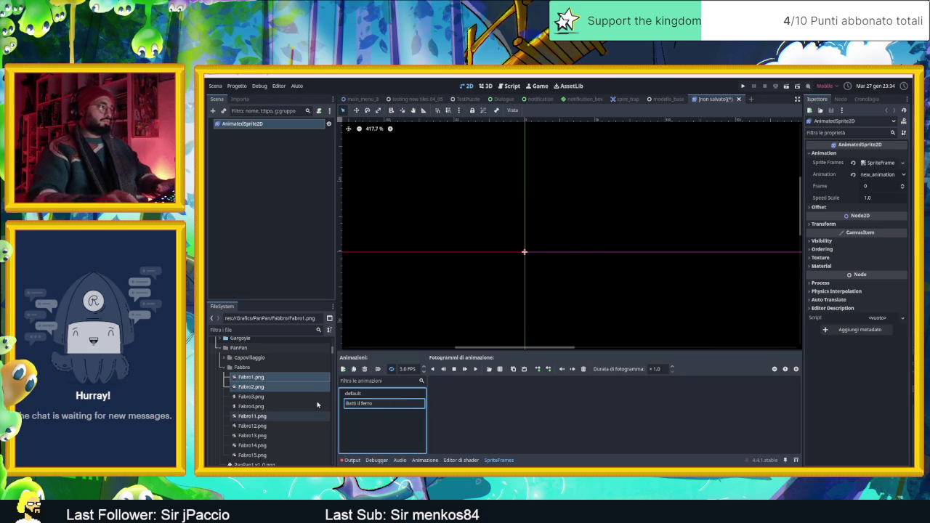
{"action": "key", "text": "Return"}
{"action": "left_click", "coordinate": [378, 403]}
{"action": "left_click", "coordinate": [378, 393]}
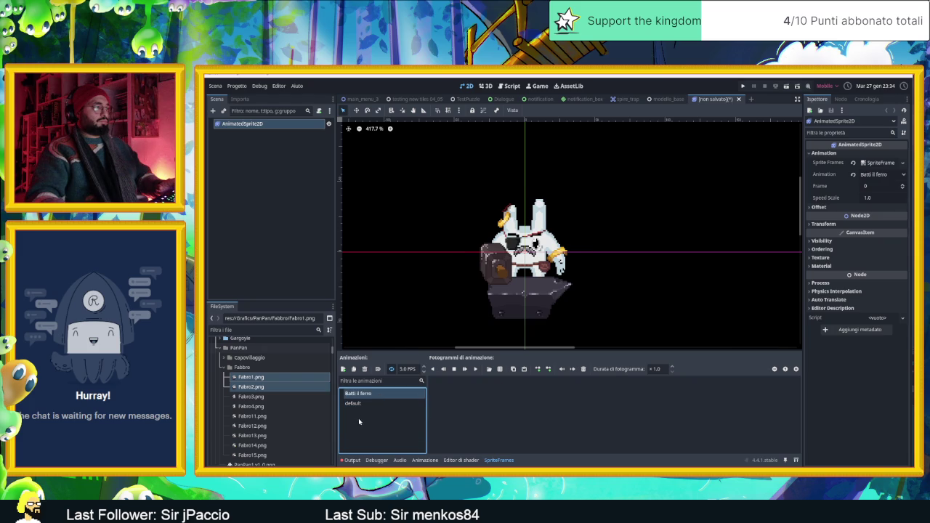
{"action": "left_click", "coordinate": [276, 397]}
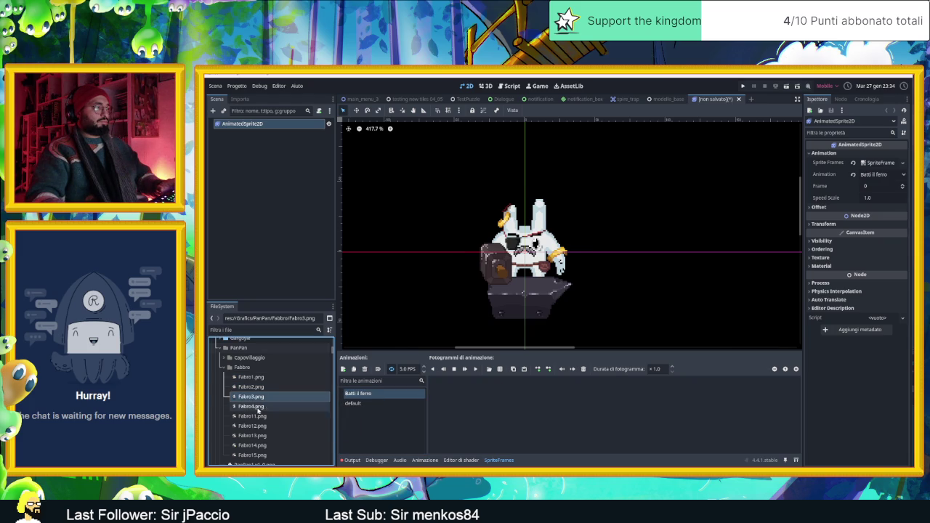
Step: Add frames Fabbro11–15.png to Batti il ferro
{"action": "left_click", "coordinate": [256, 417]}
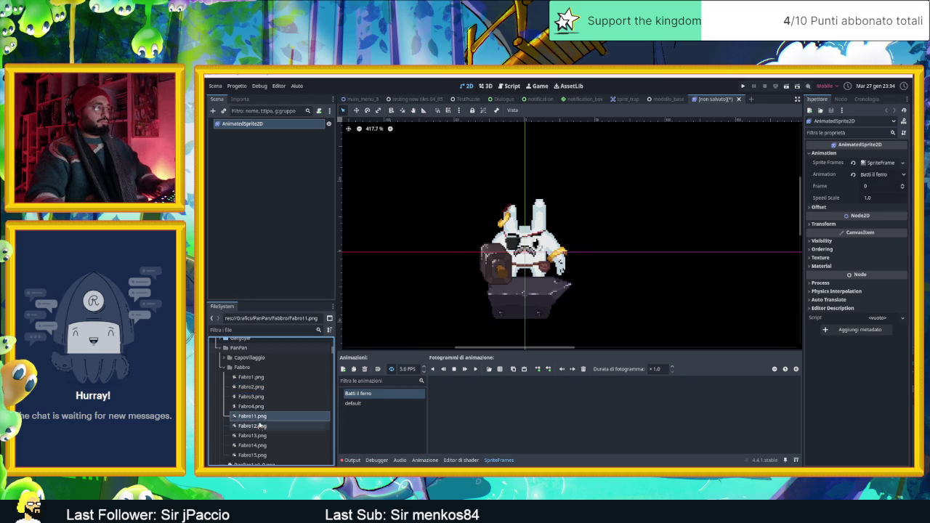
{"action": "scroll", "coordinate": [265, 432], "scroll_direction": "down", "scroll_amount": 1}
{"action": "left_click", "coordinate": [266, 438], "text": "shift"}
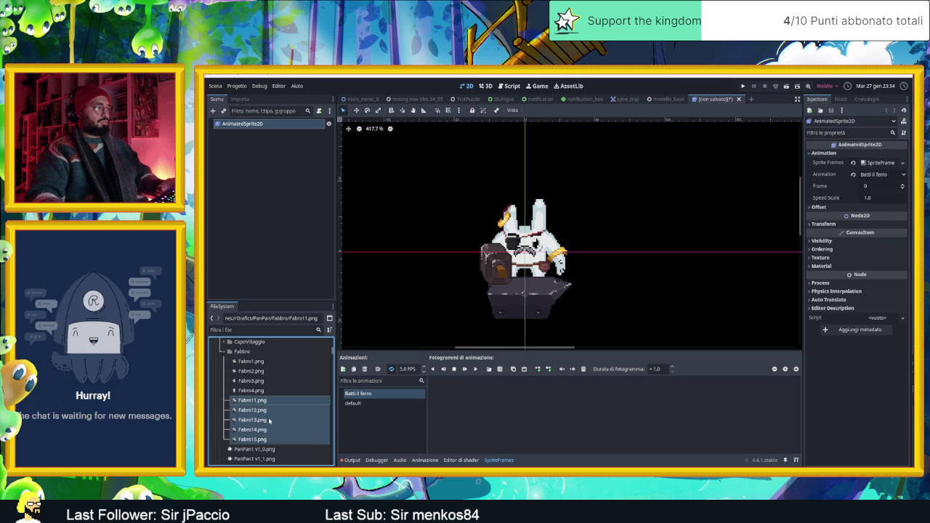
{"action": "left_click_drag", "start_coordinate": [269, 410], "coordinate": [476, 395]}
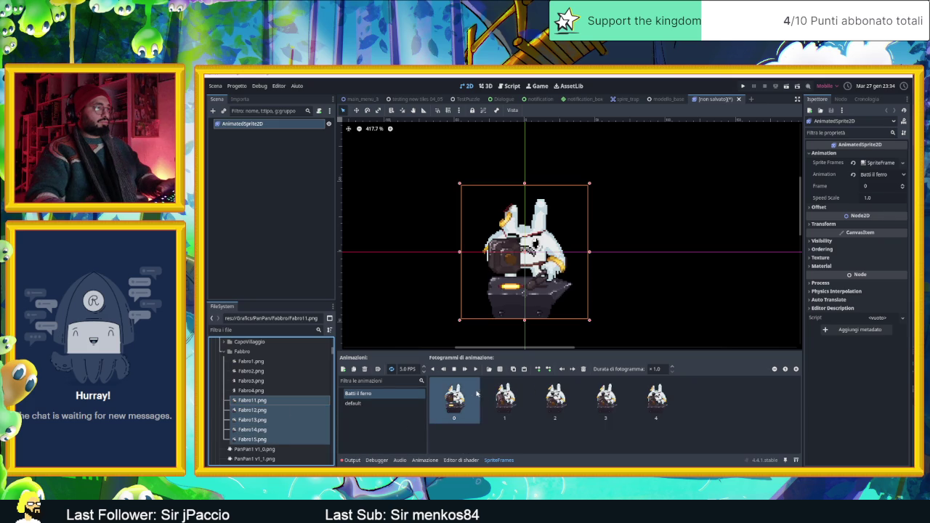
Step: Enable Autoplay on Load for Batti il ferro and preview it at 10 FPS
{"action": "left_click", "coordinate": [377, 369]}
{"action": "left_click", "coordinate": [474, 369]}
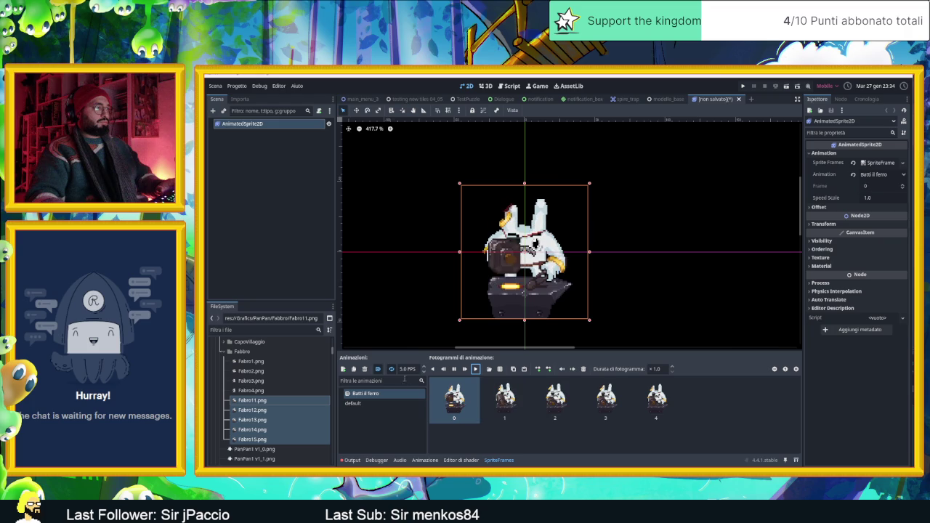
{"action": "type", "text": "10"}
{"action": "key", "text": "Return"}
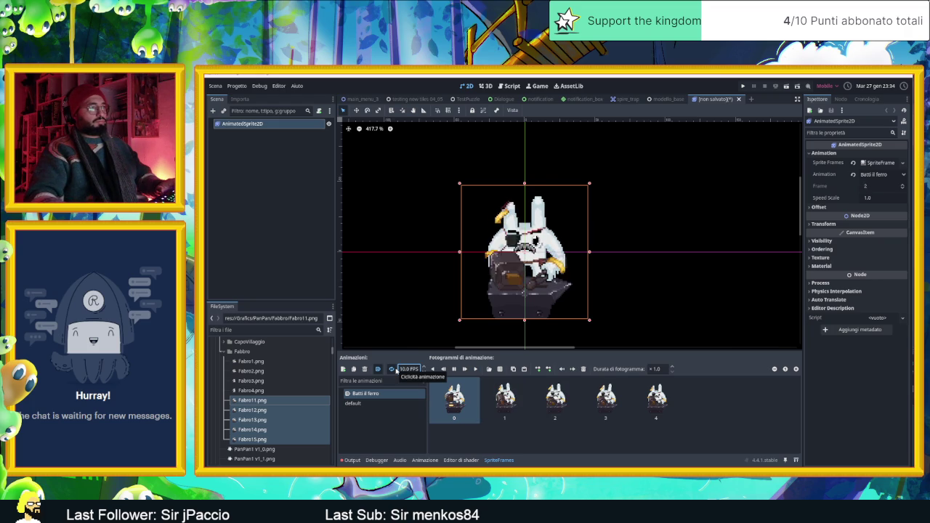
{"action": "left_click", "coordinate": [516, 428]}
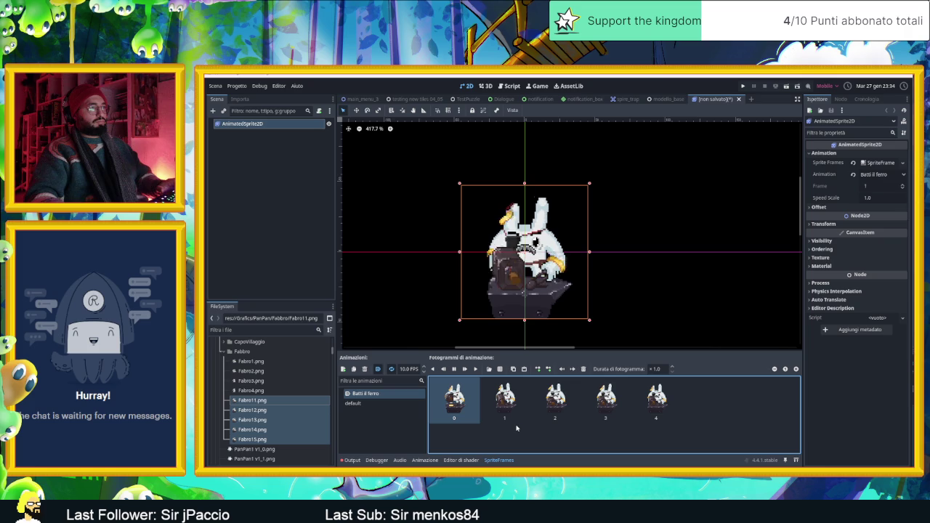
Step: Turn on looping and settle the speed at 7 FPS after trying 6 and 8
{"action": "left_click", "coordinate": [404, 369]}
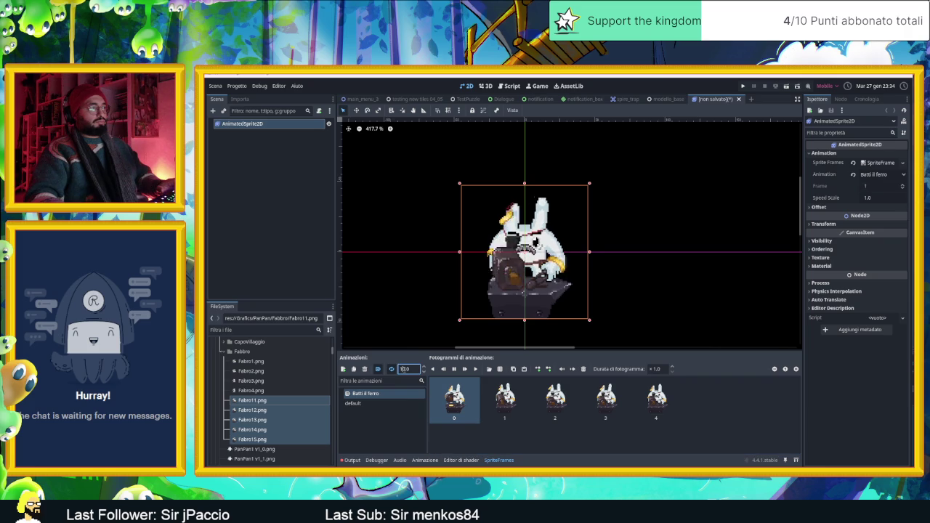
{"action": "type", "text": "6"}
{"action": "key", "text": "Return"}
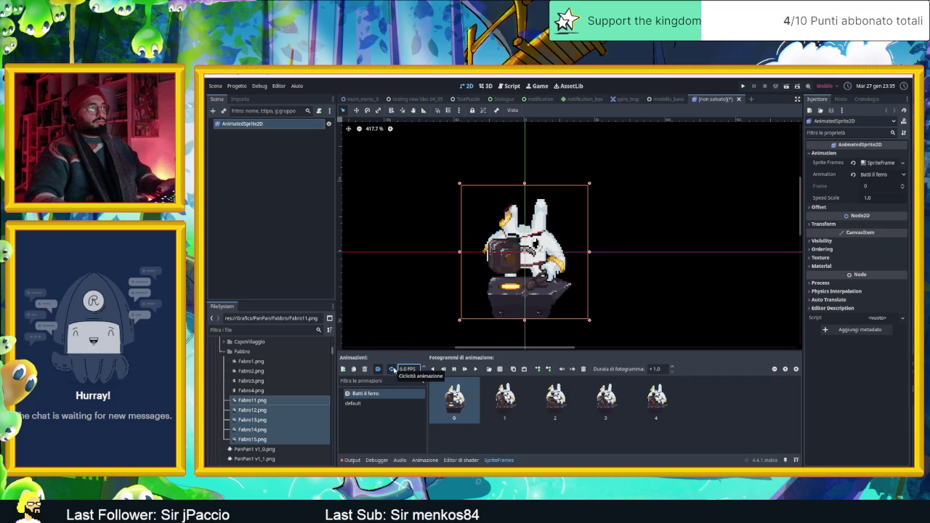
{"action": "left_click", "coordinate": [393, 369]}
{"action": "left_click", "coordinate": [539, 446]}
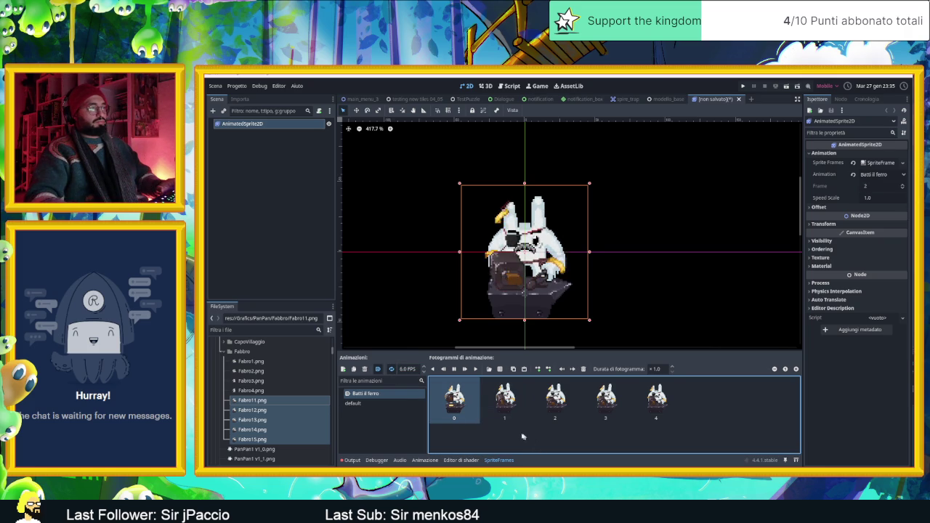
{"action": "left_click", "coordinate": [417, 440]}
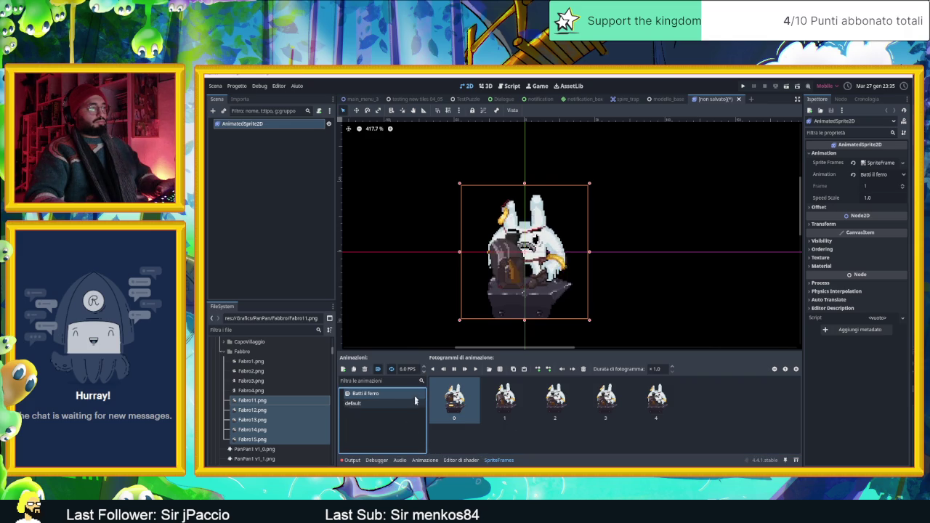
{"action": "left_click", "coordinate": [405, 369]}
{"action": "type", "text": "8"}
{"action": "key", "text": "Return"}
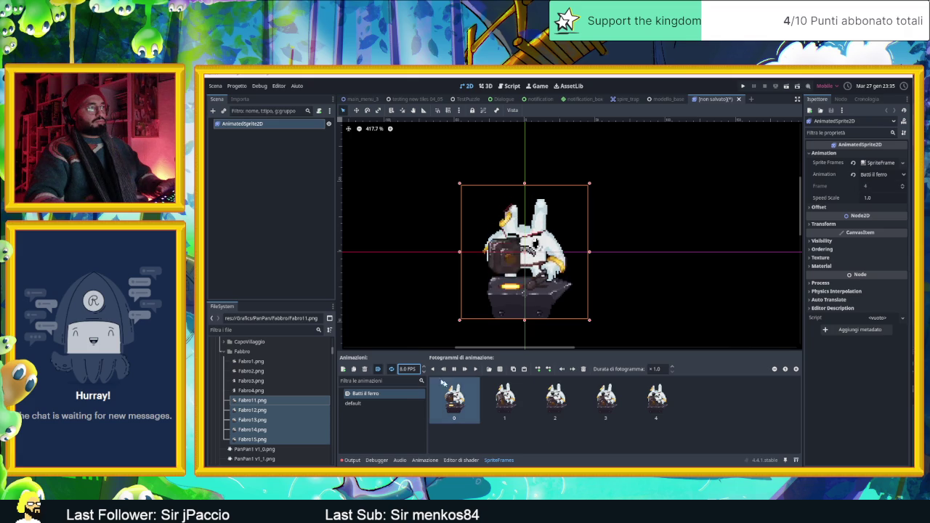
{"action": "type", "text": "7"}
{"action": "key", "text": "Return"}
{"action": "left_click", "coordinate": [545, 444]}
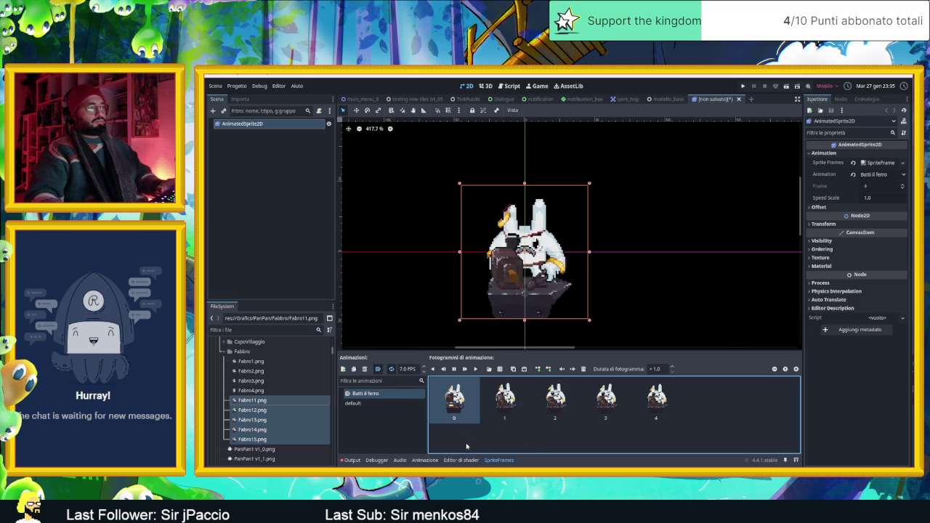
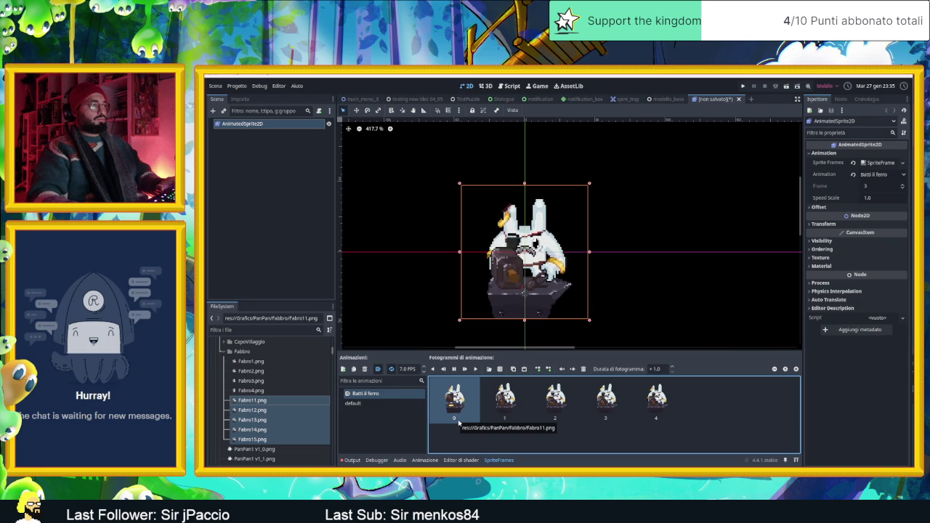
Step: Paste a copied frame as frame 5 and compare it with frame 1 in the animation
{"action": "left_click", "coordinate": [454, 369]}
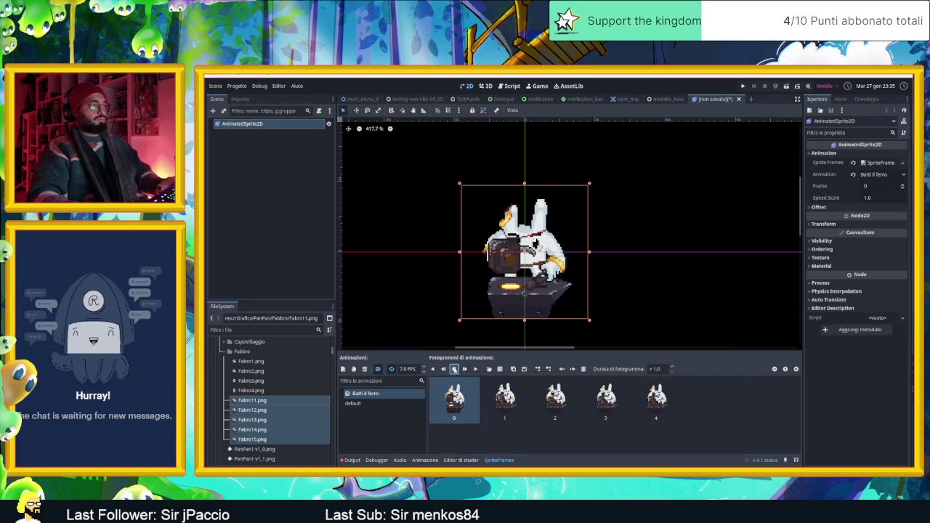
{"action": "left_click", "coordinate": [469, 400]}
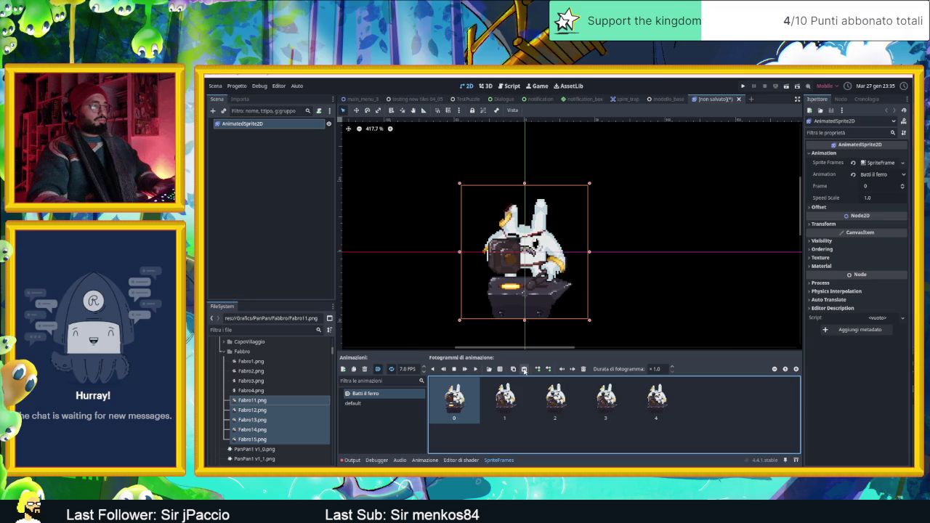
{"action": "left_click", "coordinate": [523, 369]}
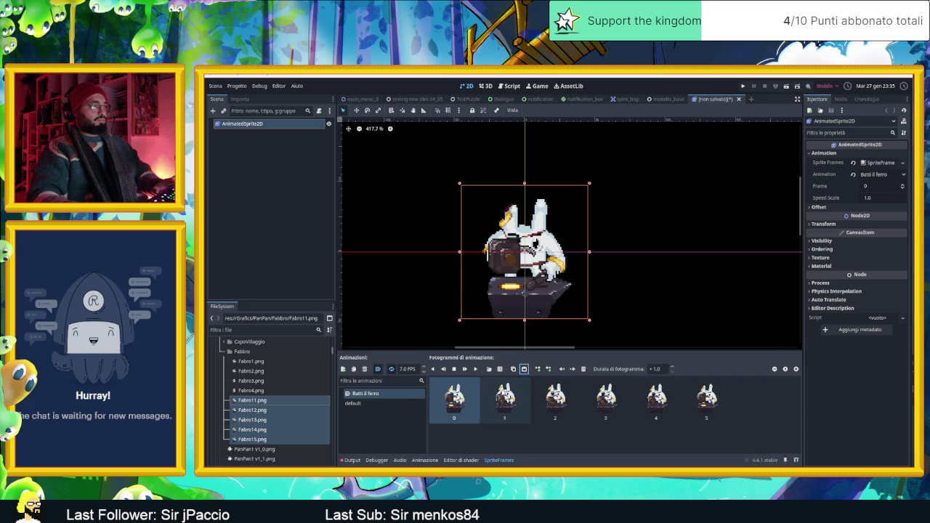
{"action": "left_click", "coordinate": [694, 398]}
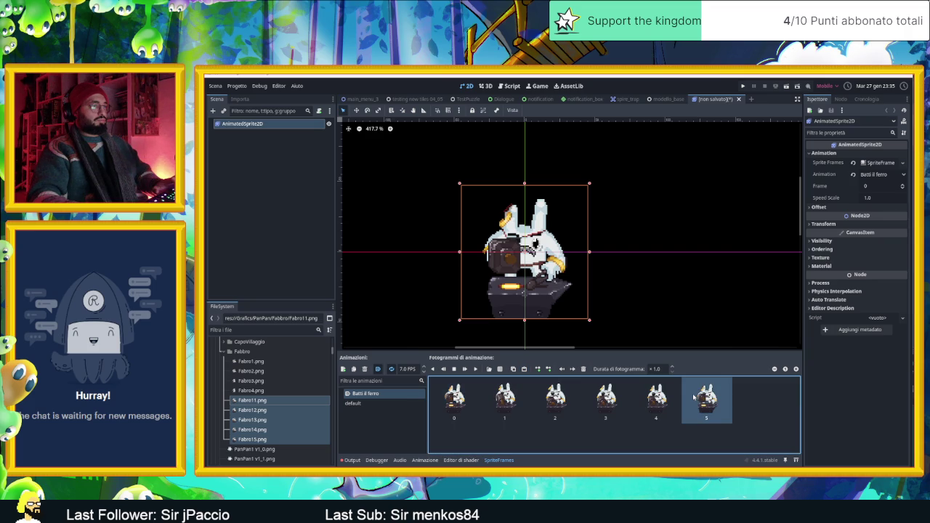
{"action": "left_click", "coordinate": [462, 398]}
{"action": "left_click", "coordinate": [509, 398]}
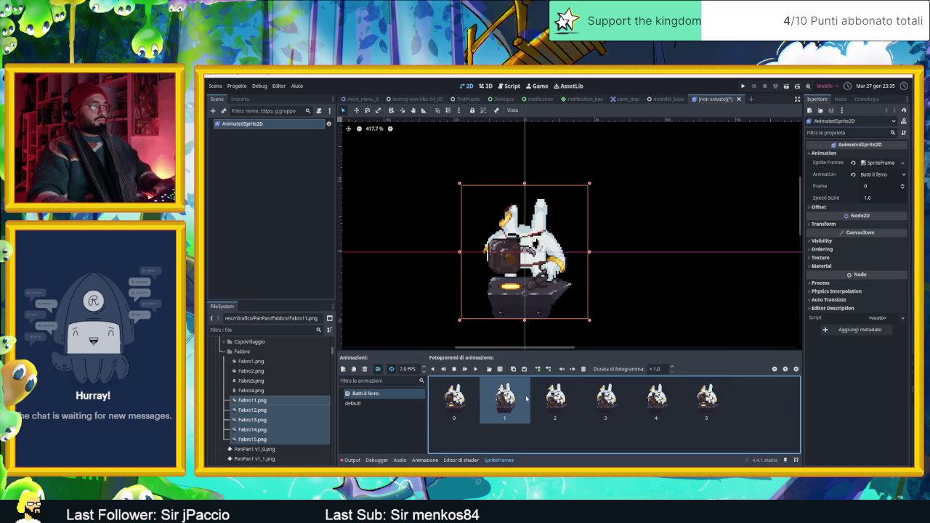
{"action": "left_click", "coordinate": [705, 399]}
{"action": "left_click", "coordinate": [475, 369]}
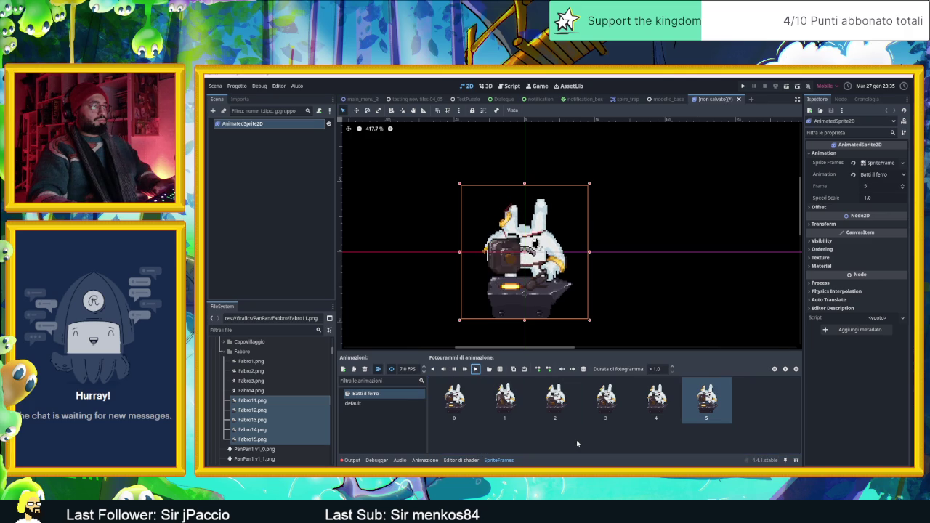
Step: Remove frame 5 from the animation and replay the preview
{"action": "left_click", "coordinate": [583, 370]}
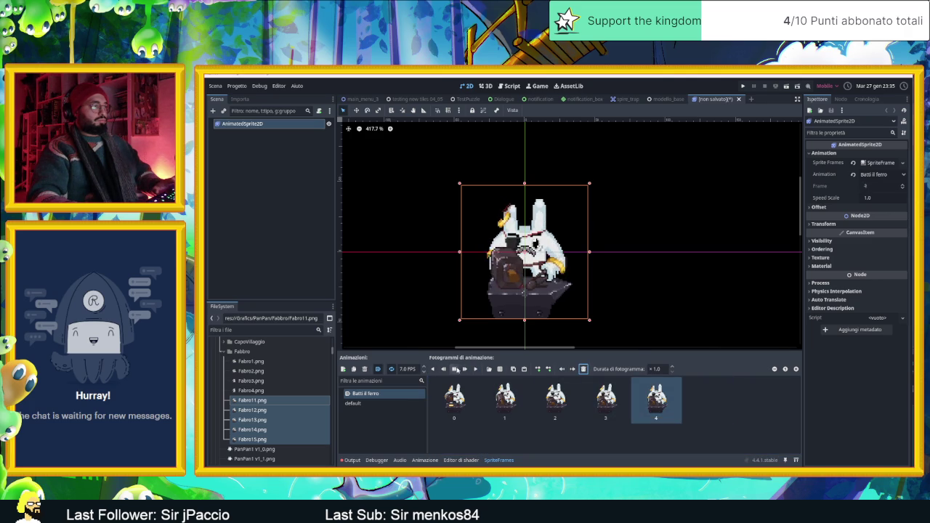
{"action": "left_click", "coordinate": [454, 369]}
{"action": "left_click", "coordinate": [475, 369]}
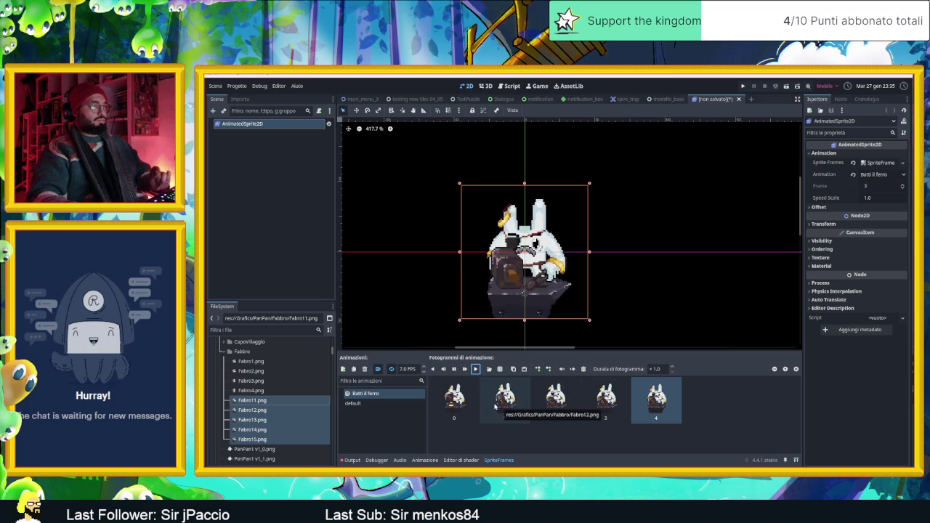
{"action": "left_click", "coordinate": [554, 429]}
{"action": "left_click", "coordinate": [621, 316]}
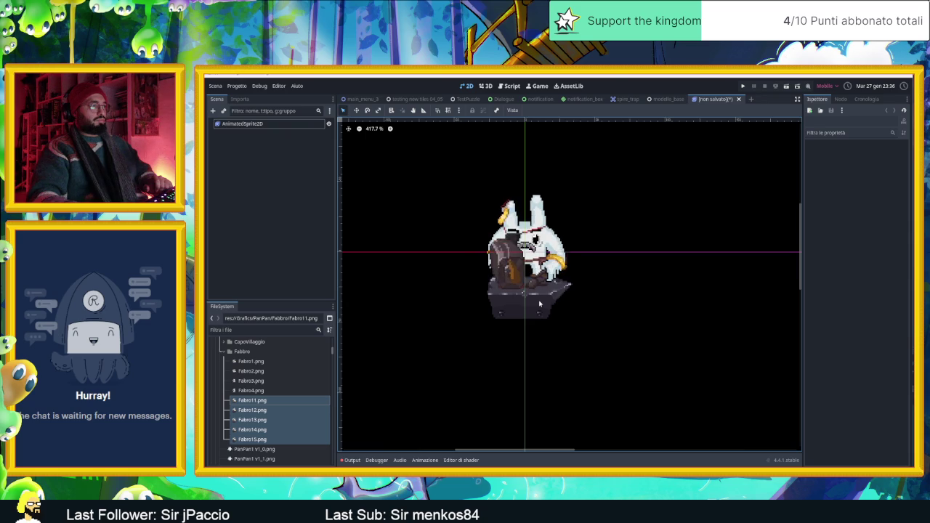
Step: Add a GPUParticles2D child node under the AnimatedSprite2D
{"action": "left_click", "coordinate": [226, 124]}
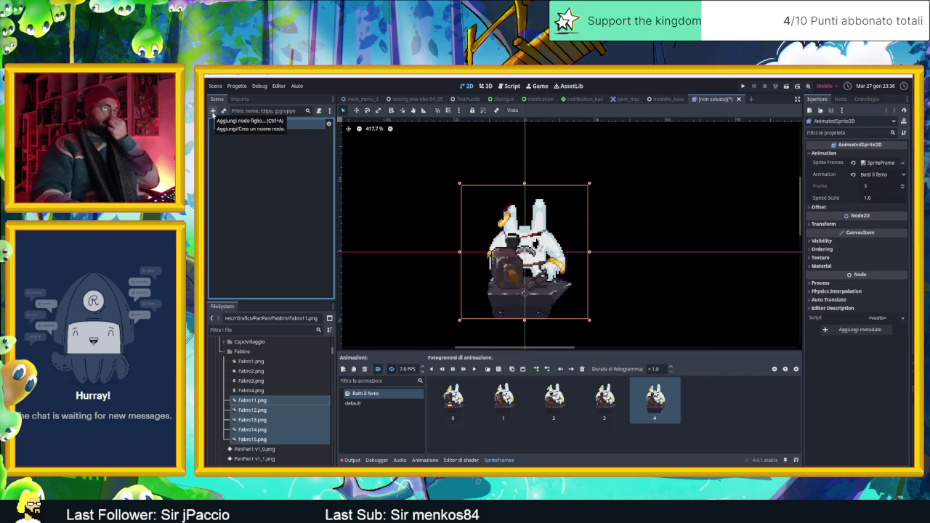
{"action": "left_click", "coordinate": [213, 110]}
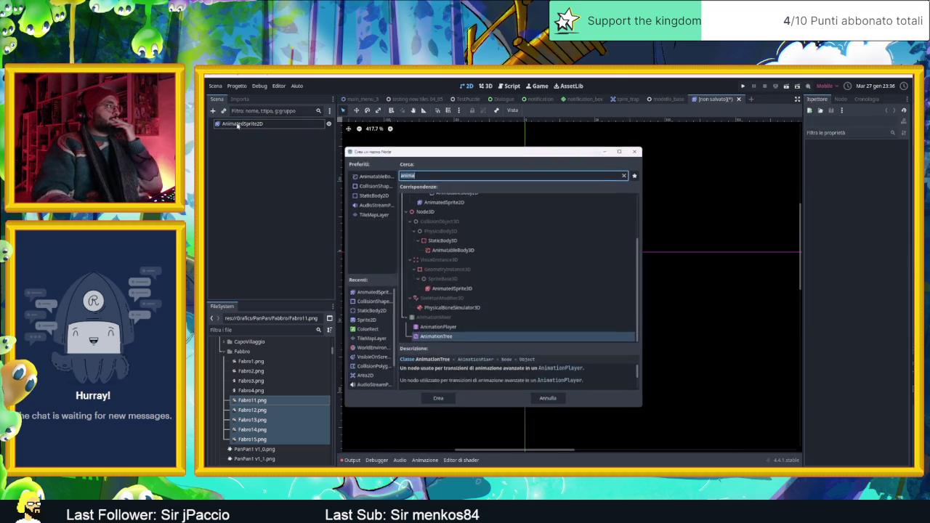
{"action": "type", "text": "parti"}
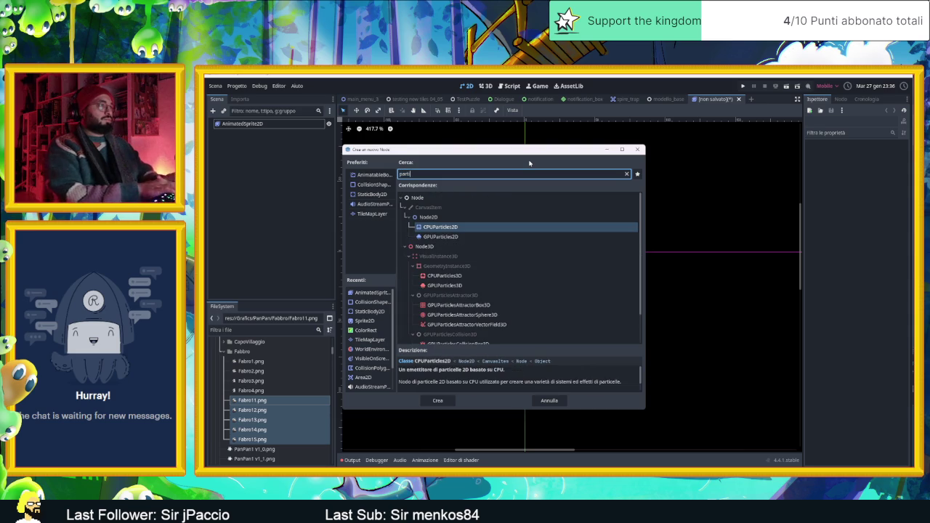
{"action": "double_click", "coordinate": [441, 237]}
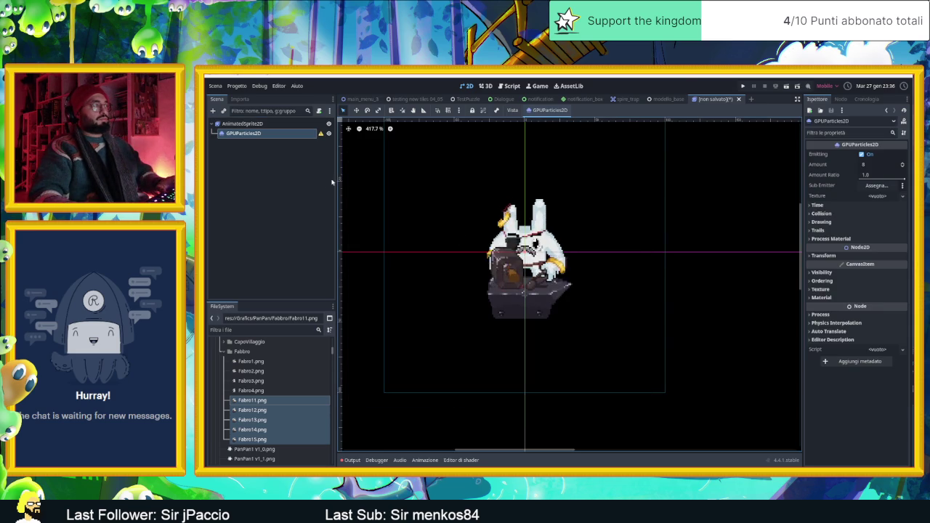
Step: Look through the particle node's Collision, Time, Drawing and Trails settings
{"action": "scroll", "coordinate": [507, 266], "scroll_direction": "up", "scroll_amount": 3}
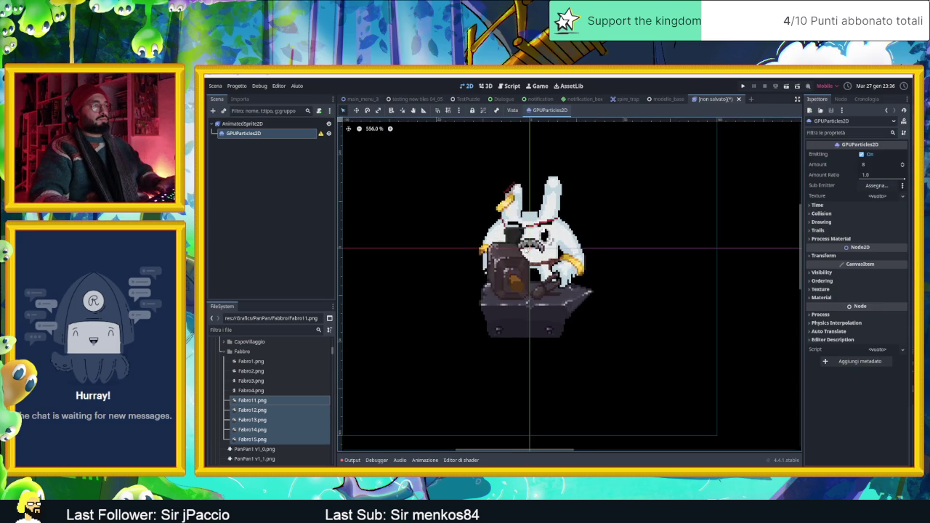
{"action": "left_click", "coordinate": [829, 214]}
{"action": "left_click", "coordinate": [829, 214]}
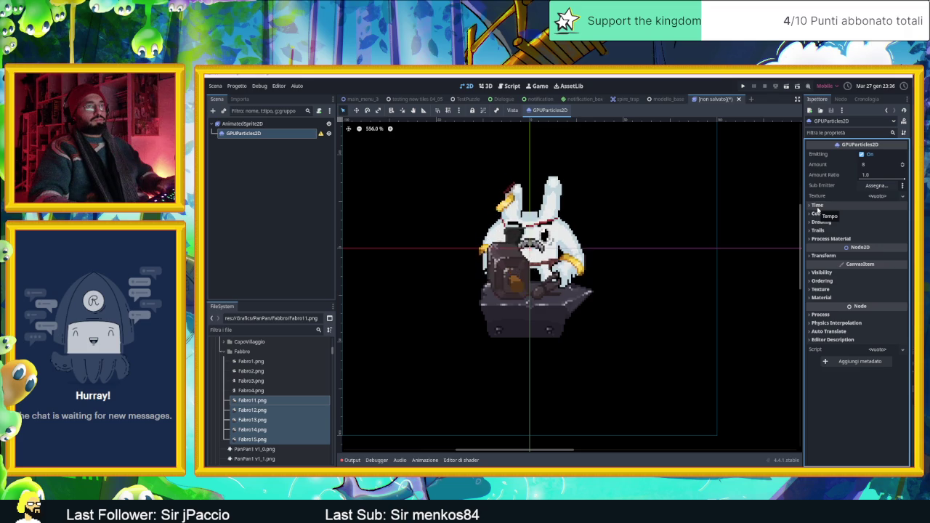
{"action": "left_click", "coordinate": [818, 207]}
{"action": "left_click", "coordinate": [817, 206]}
{"action": "left_click", "coordinate": [817, 206]}
{"action": "left_click", "coordinate": [817, 206]}
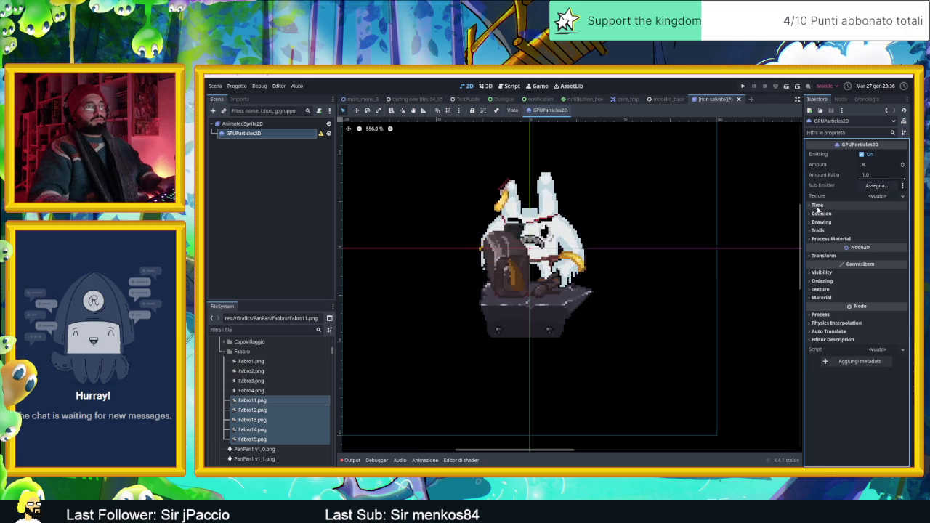
{"action": "left_click", "coordinate": [820, 213]}
{"action": "left_click", "coordinate": [828, 233]}
{"action": "left_click", "coordinate": [828, 232]}
{"action": "left_click", "coordinate": [832, 241]}
{"action": "left_click", "coordinate": [832, 241]}
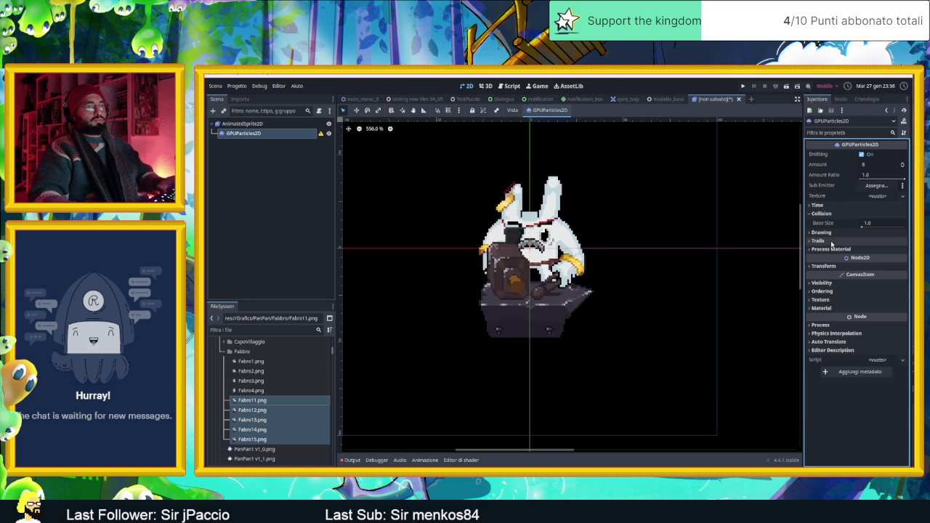
Step: Cancel the sub-emitter chooser and assign a new ParticleProcessMaterial as Process Material
{"action": "left_click", "coordinate": [875, 186]}
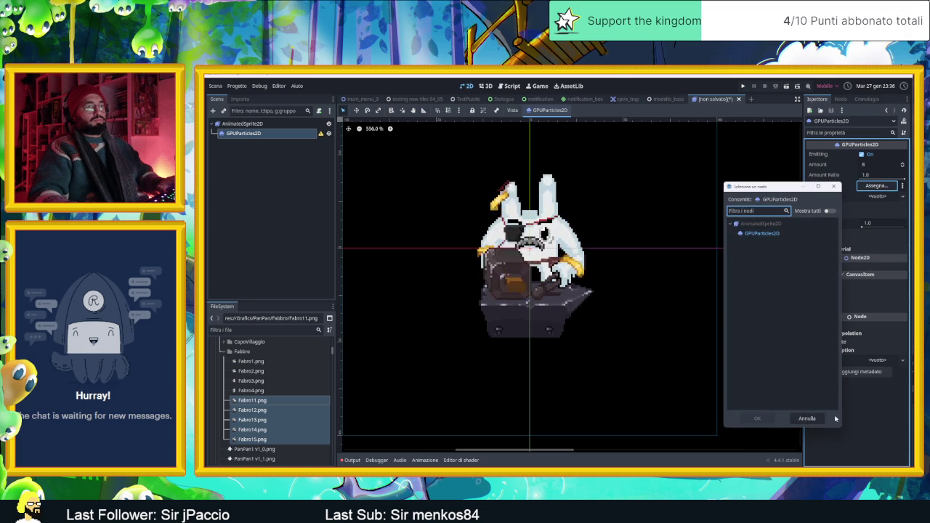
{"action": "left_click", "coordinate": [805, 418]}
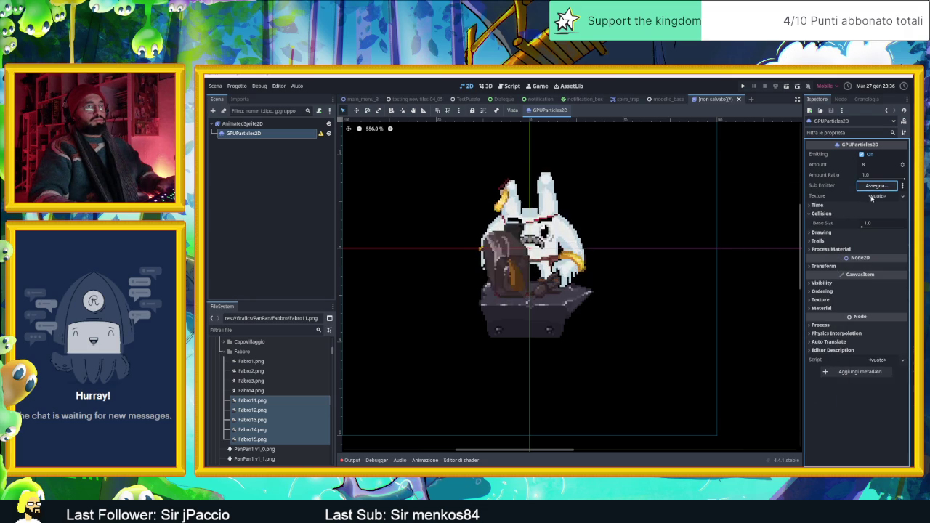
{"action": "left_click", "coordinate": [830, 249]}
{"action": "left_click", "coordinate": [878, 258]}
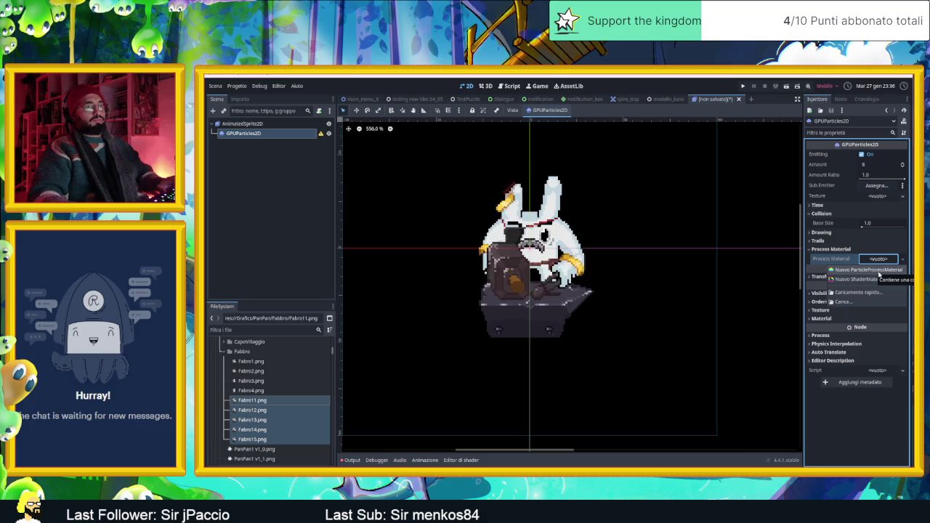
{"action": "left_click", "coordinate": [879, 270]}
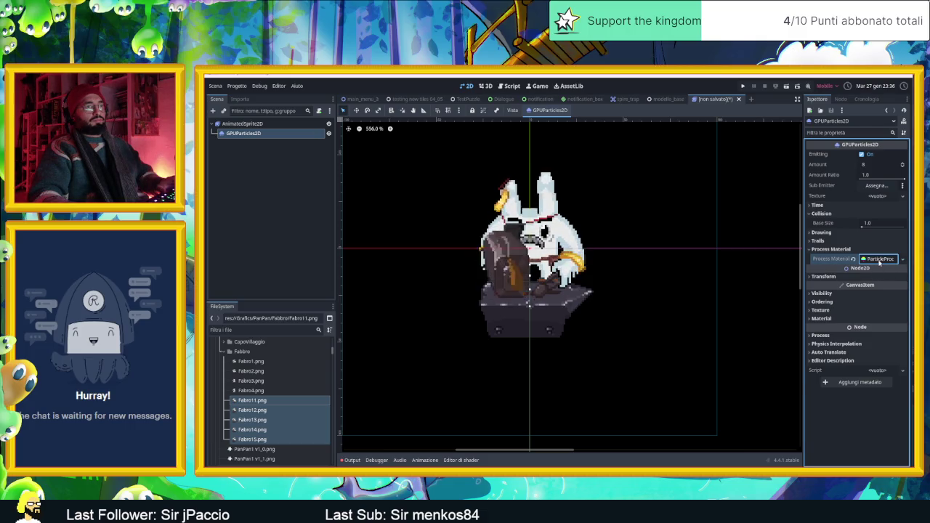
{"action": "left_click", "coordinate": [878, 260]}
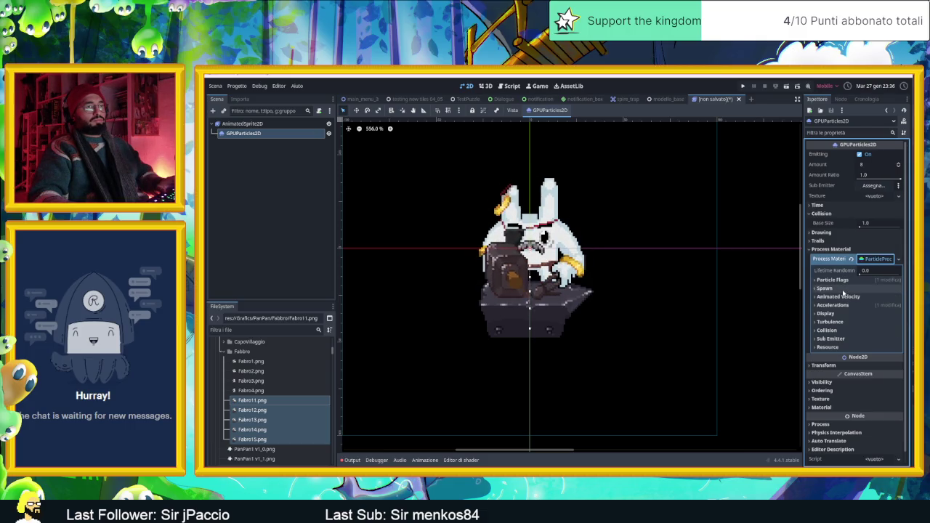
Step: Look through the new material's Spawn and Particle Flags sections
{"action": "left_click", "coordinate": [842, 288]}
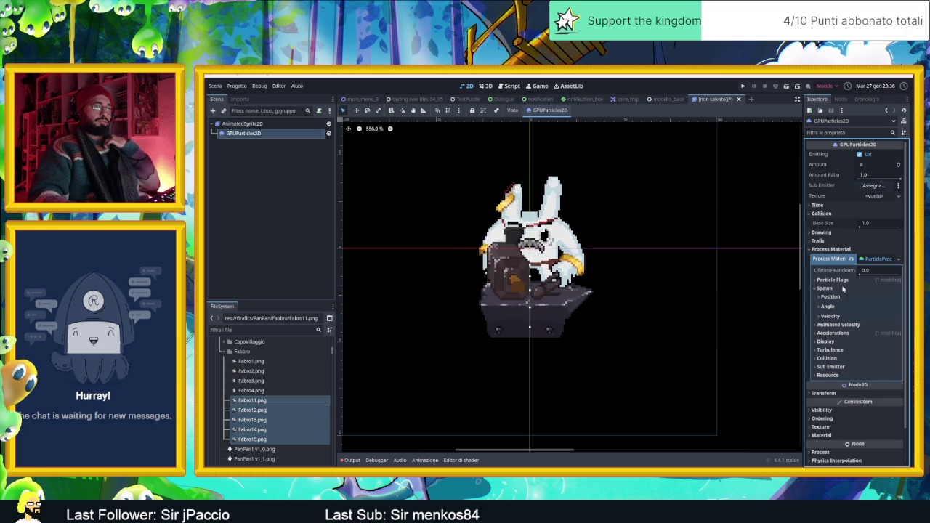
{"action": "left_click", "coordinate": [837, 289]}
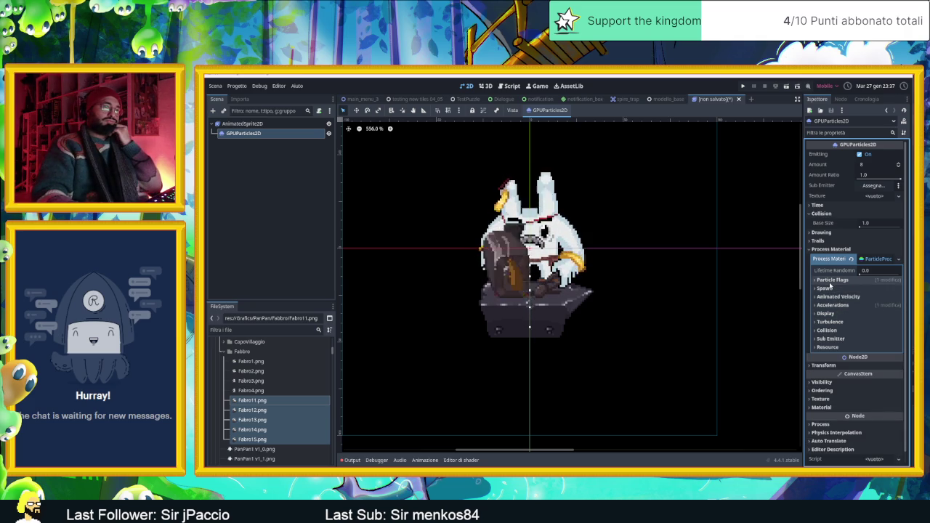
{"action": "left_click", "coordinate": [830, 280]}
{"action": "left_click", "coordinate": [832, 280]}
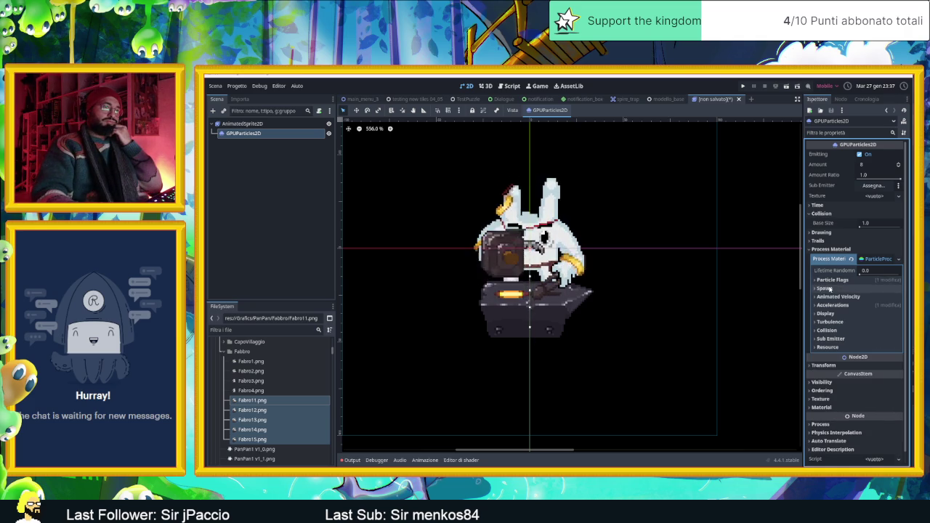
{"action": "left_click", "coordinate": [876, 259]}
{"action": "left_click", "coordinate": [876, 259]}
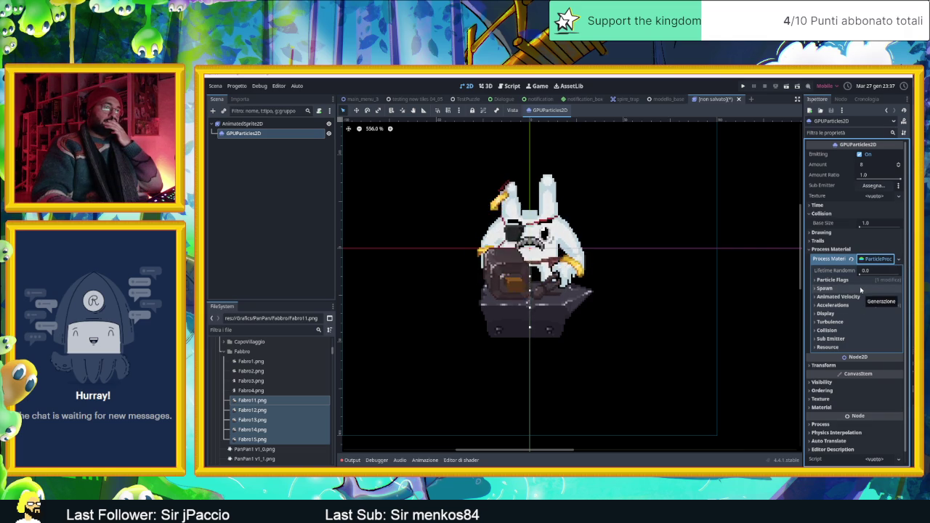
Step: Set the emission shape to a Sphere of radius 16.4 and raise the spawn angle to 441.8
{"action": "left_click", "coordinate": [860, 289]}
{"action": "left_click", "coordinate": [857, 296]}
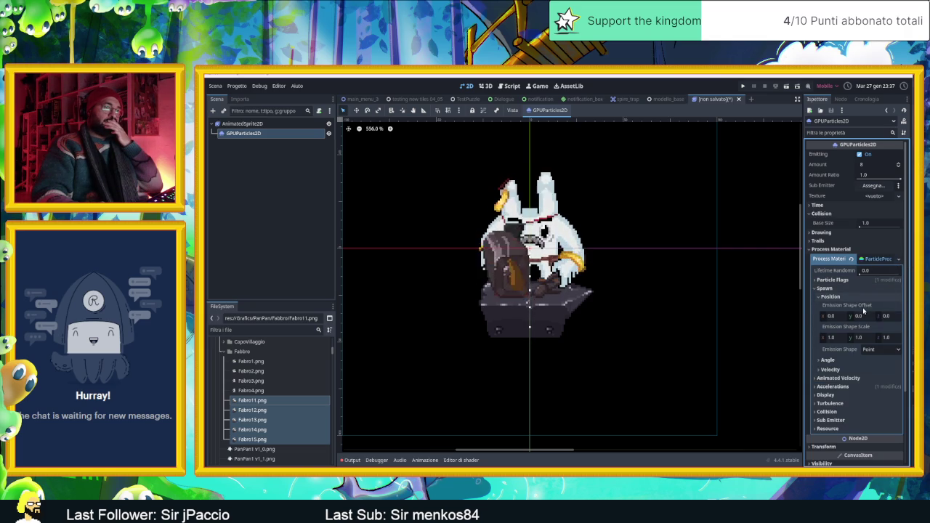
{"action": "left_click", "coordinate": [881, 349]}
{"action": "left_click", "coordinate": [888, 376]}
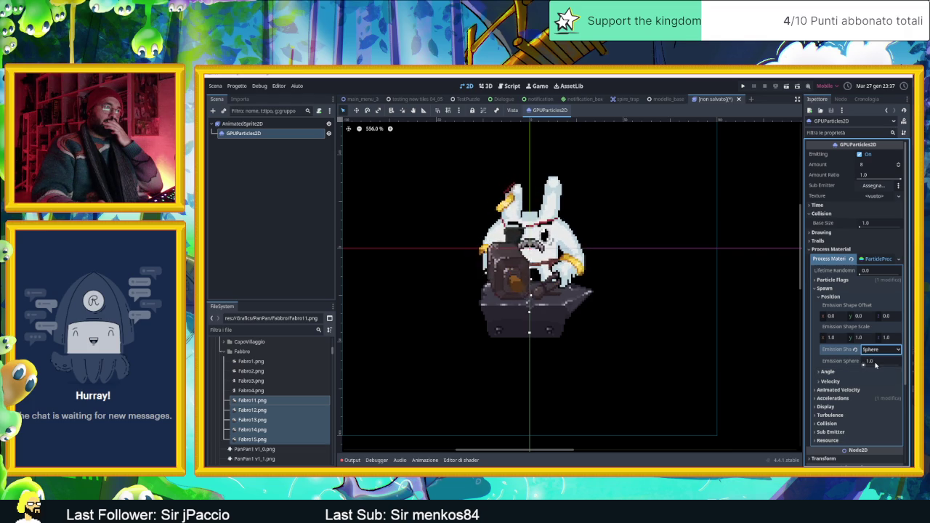
{"action": "left_click_drag", "start_coordinate": [869, 361], "coordinate": [883, 361]}
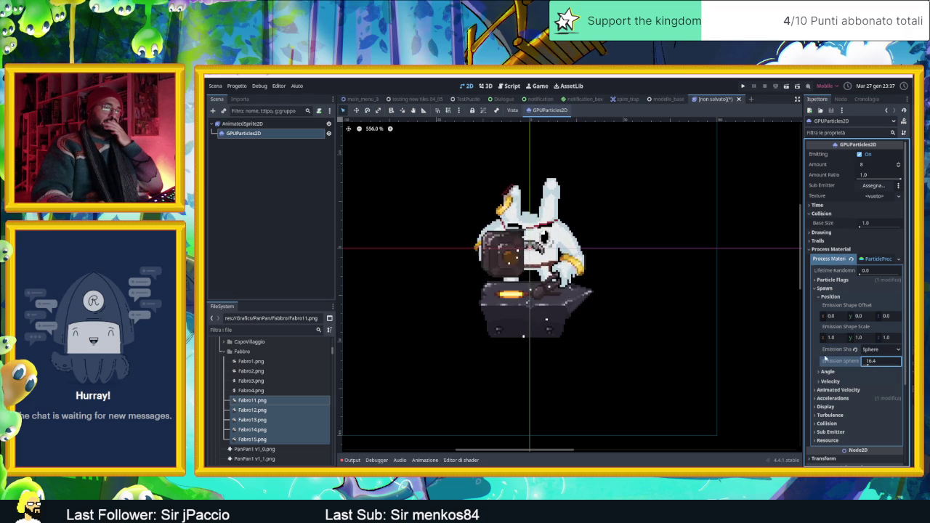
{"action": "left_click", "coordinate": [828, 372]}
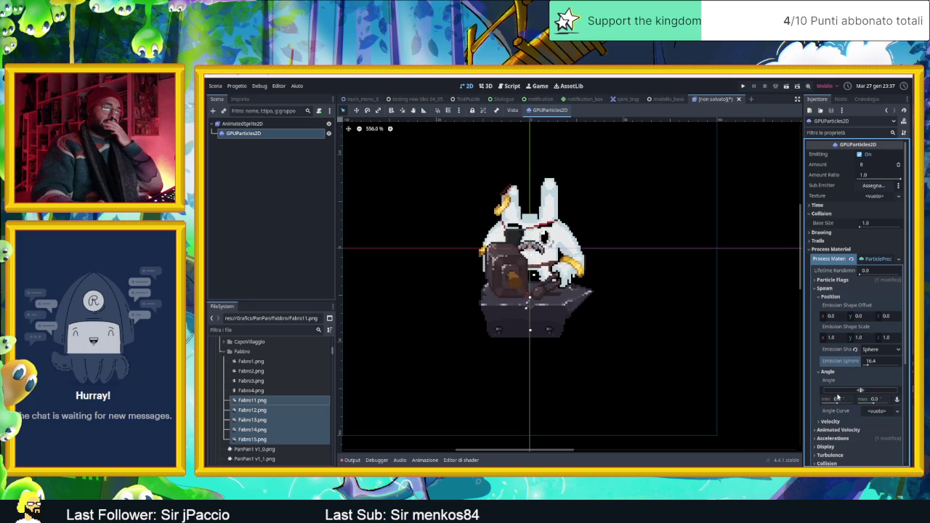
{"action": "left_click_drag", "start_coordinate": [871, 402], "coordinate": [877, 403]}
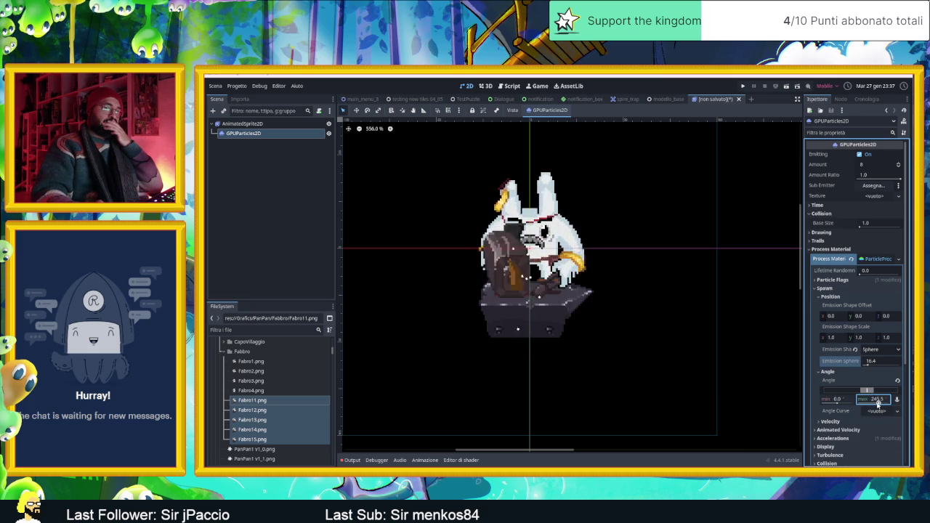
{"action": "left_click_drag", "start_coordinate": [837, 402], "coordinate": [845, 402]}
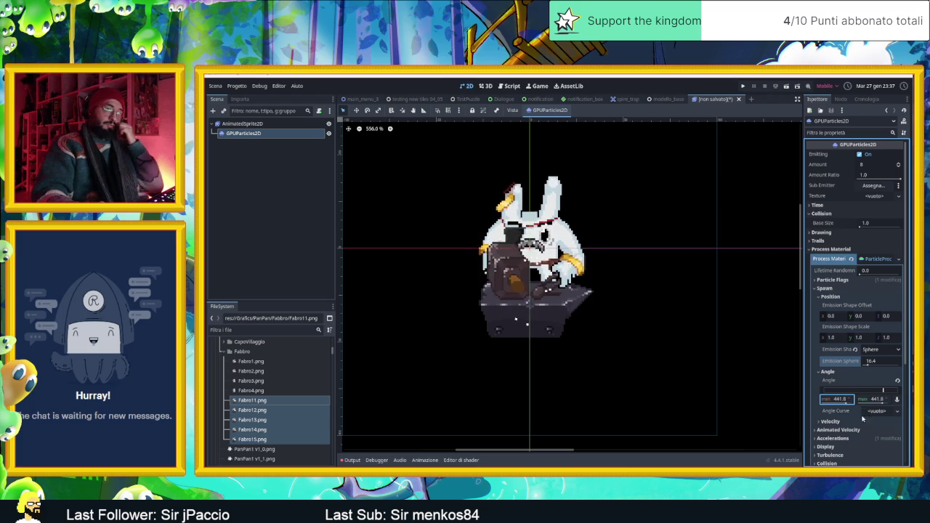
Step: Give the sparks an inherited velocity of about 0.06
{"action": "scroll", "coordinate": [840, 421], "scroll_direction": "down", "scroll_amount": 2}
{"action": "left_click", "coordinate": [832, 382]}
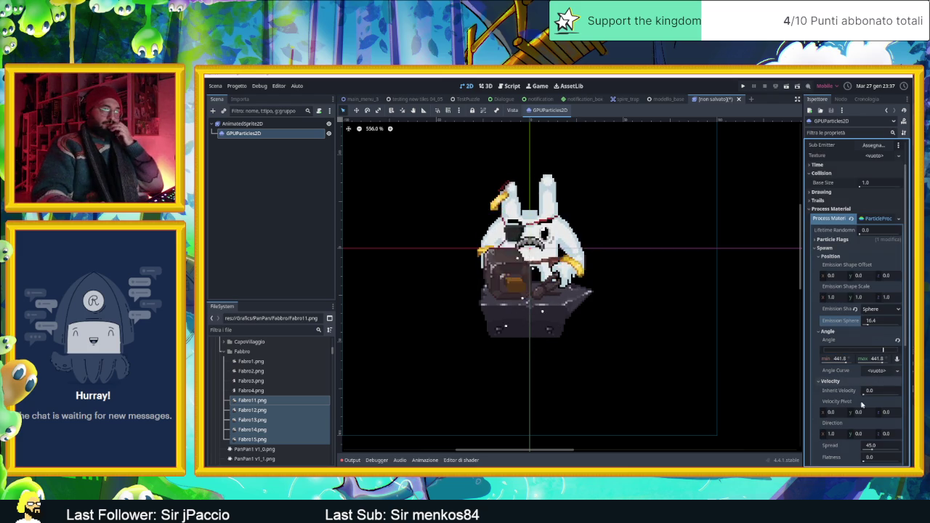
{"action": "left_click_drag", "start_coordinate": [862, 395], "coordinate": [865, 398]}
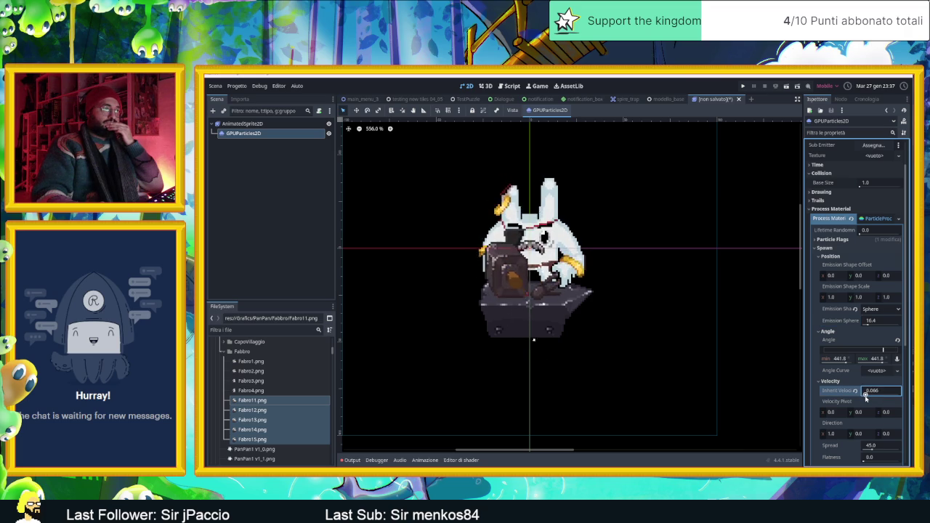
{"action": "left_click", "coordinate": [830, 381]}
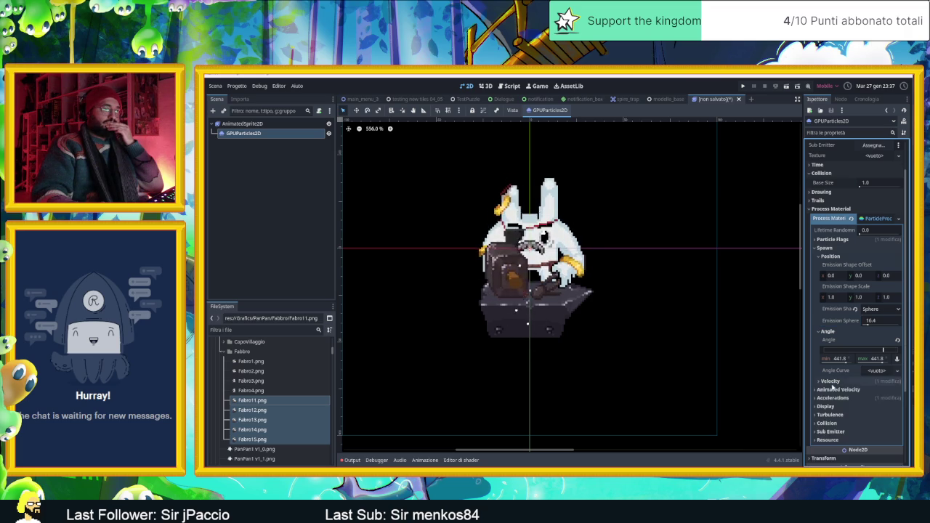
Step: Review the Gravity and Radial Accel values under Accelerations
{"action": "left_click", "coordinate": [832, 398]}
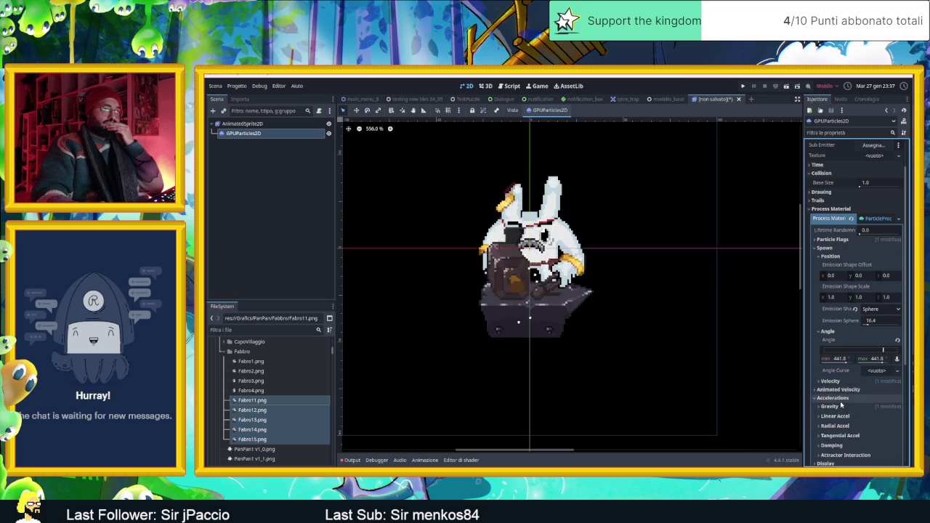
{"action": "left_click", "coordinate": [839, 409]}
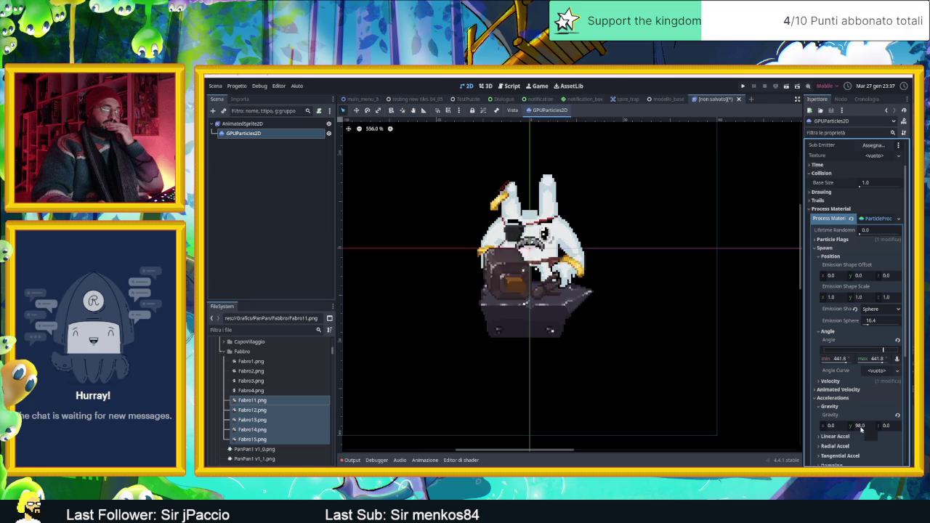
{"action": "left_click", "coordinate": [835, 408]}
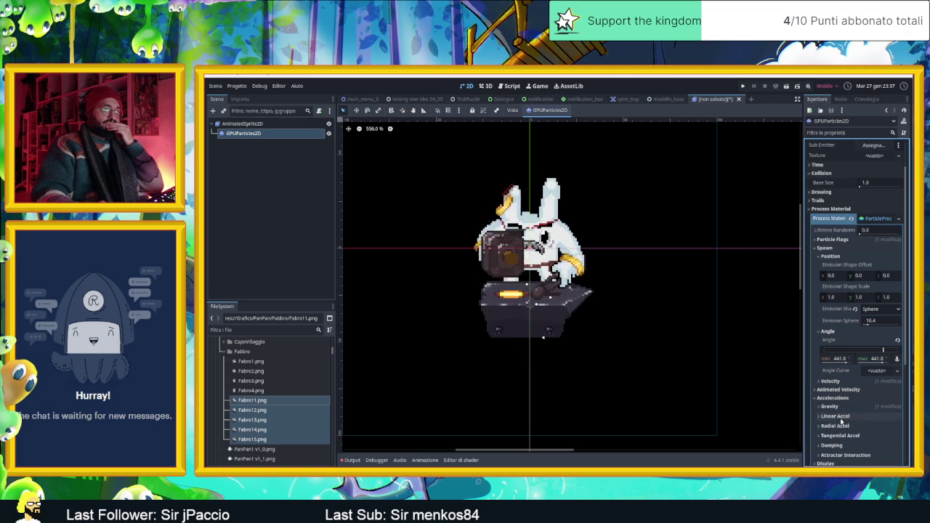
{"action": "scroll", "coordinate": [857, 424], "scroll_direction": "down", "scroll_amount": 1}
{"action": "scroll", "coordinate": [858, 425], "scroll_direction": "down", "scroll_amount": 1}
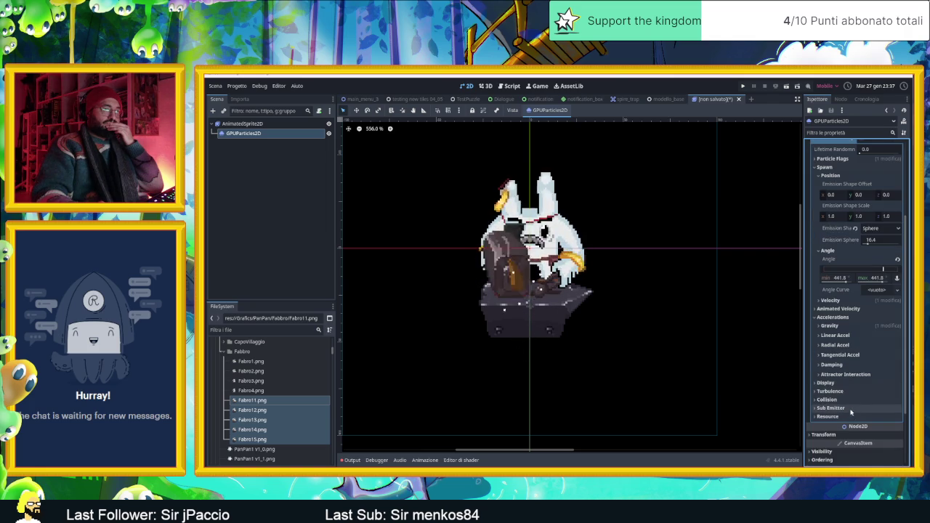
{"action": "left_click", "coordinate": [835, 346]}
{"action": "left_click", "coordinate": [837, 347]}
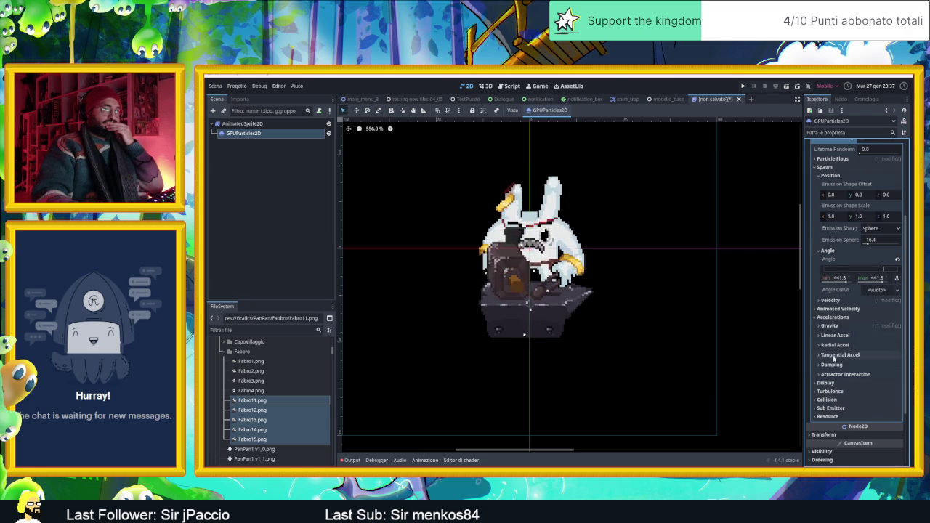
Step: Show the Display settings for particle scale and colour
{"action": "left_click", "coordinate": [830, 382]}
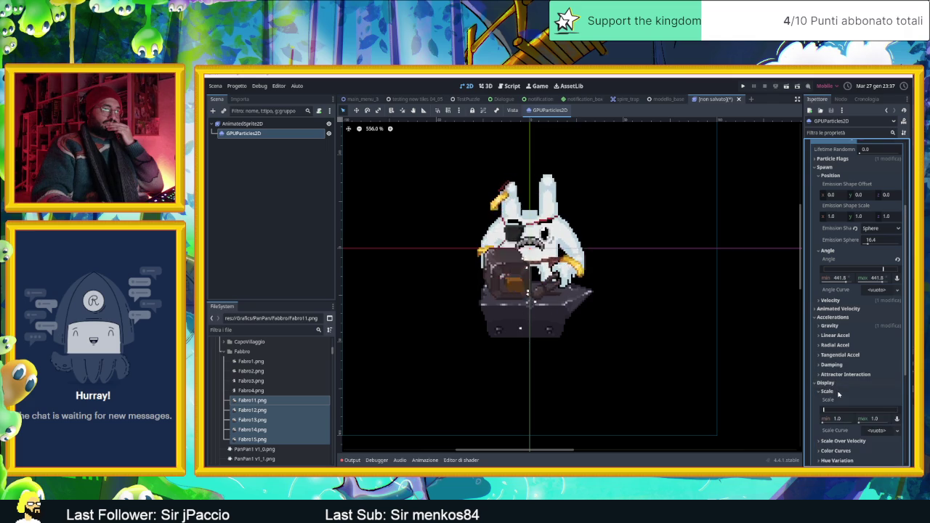
{"action": "scroll", "coordinate": [857, 392], "scroll_direction": "down", "scroll_amount": 3}
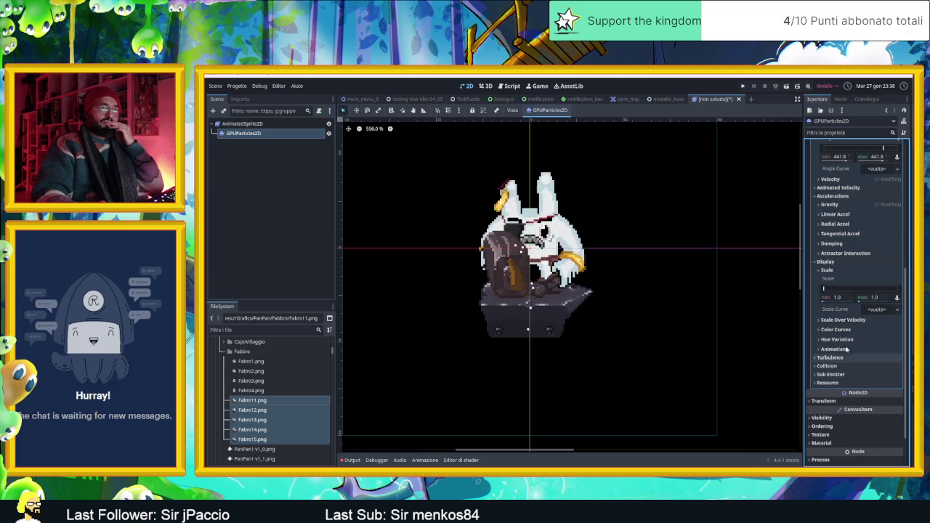
{"action": "scroll", "coordinate": [850, 335], "scroll_direction": "up", "scroll_amount": 3}
{"action": "scroll", "coordinate": [853, 330], "scroll_direction": "up", "scroll_amount": 3}
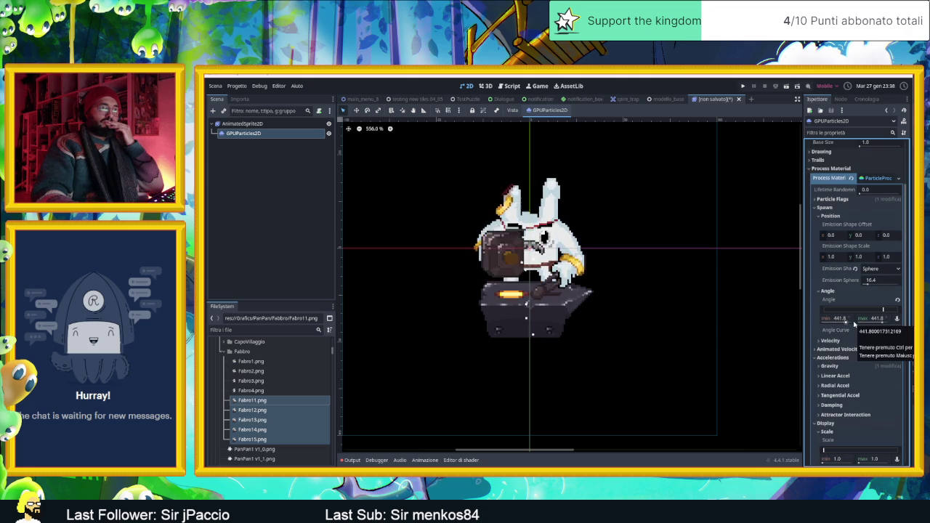
{"action": "scroll", "coordinate": [855, 327], "scroll_direction": "down", "scroll_amount": 6}
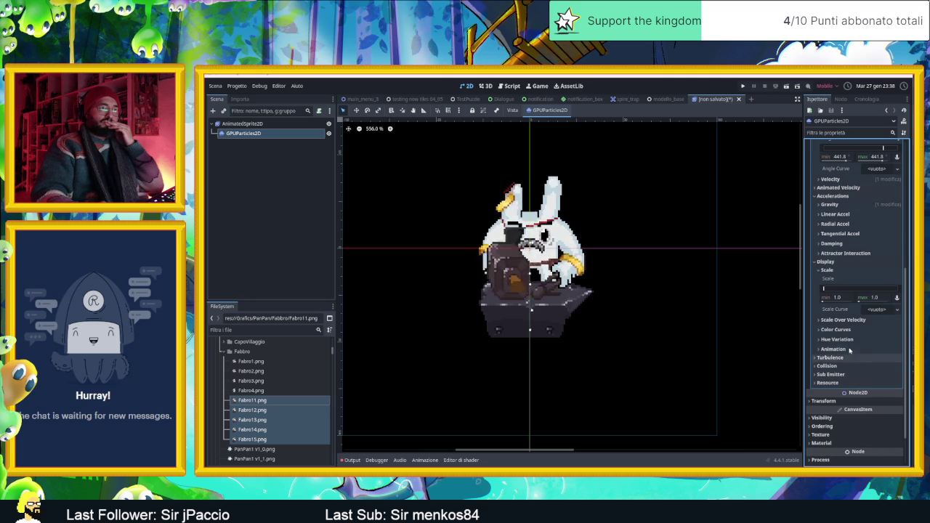
{"action": "left_click", "coordinate": [843, 329]}
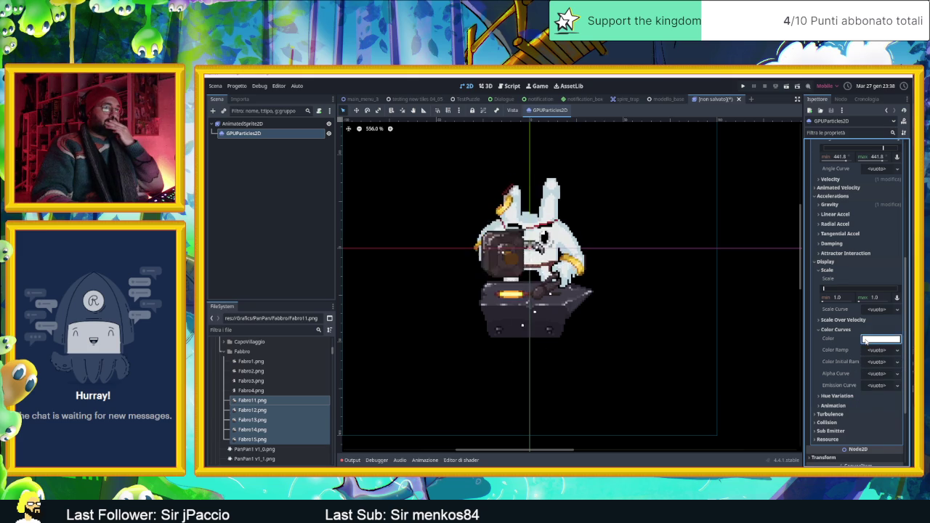
Step: Color the sparks yellow and raise their maximum scale above 1.0
{"action": "left_click", "coordinate": [866, 339]}
{"action": "left_click_drag", "start_coordinate": [899, 204], "coordinate": [904, 226]}
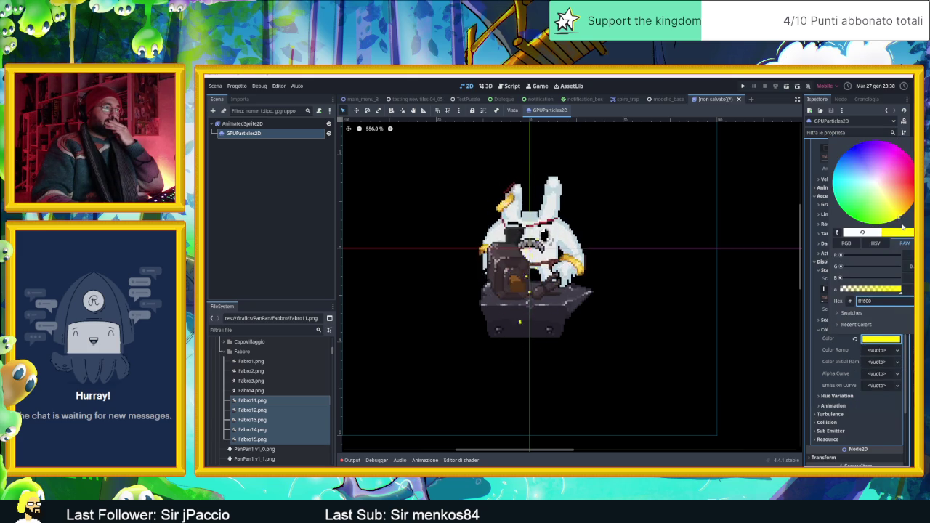
{"action": "left_click", "coordinate": [819, 347]}
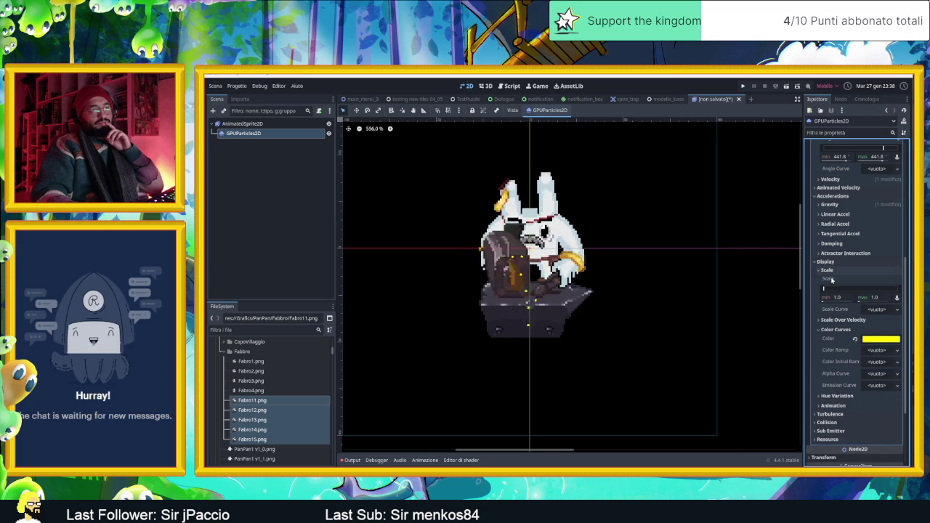
{"action": "left_click_drag", "start_coordinate": [825, 289], "coordinate": [826, 289]}
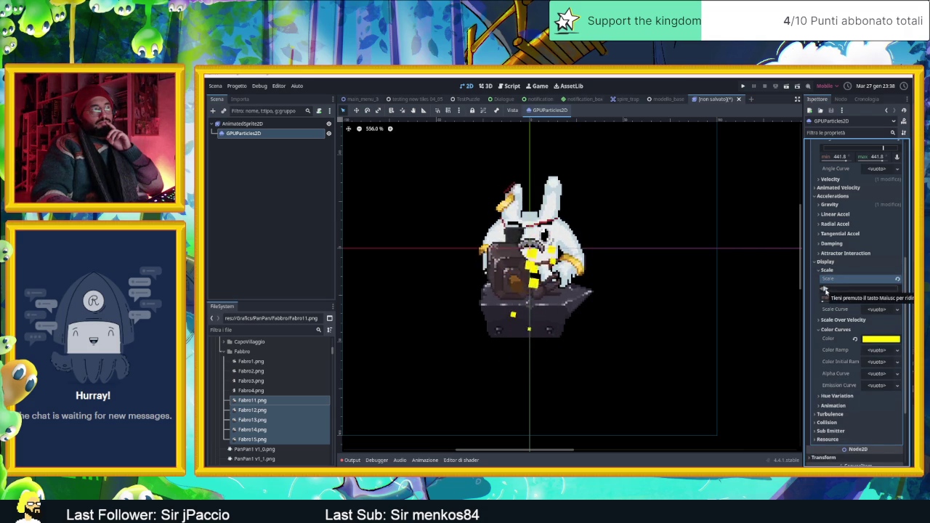
Step: Lower the sparks' maximum scale to 5.55 and nudge the emitter down and left
{"action": "left_click_drag", "start_coordinate": [825, 291], "coordinate": [823, 289]}
{"action": "mouse_move", "coordinate": [528, 246]}
{"action": "left_mouse_down"}
{"action": "mouse_move", "coordinate": [501, 287]}
{"action": "mouse_move", "coordinate": [507, 291]}
{"action": "left_mouse_up"}
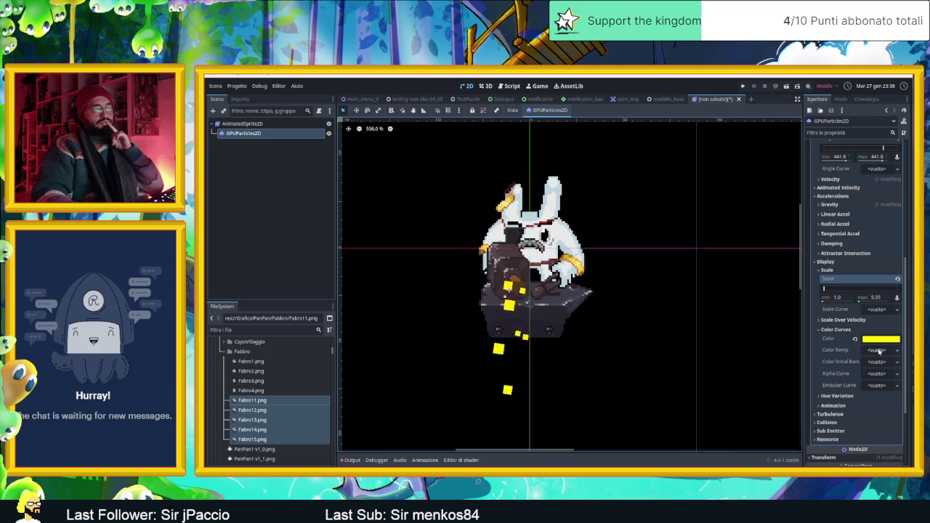
{"action": "scroll", "coordinate": [853, 338], "scroll_direction": "up", "scroll_amount": 4}
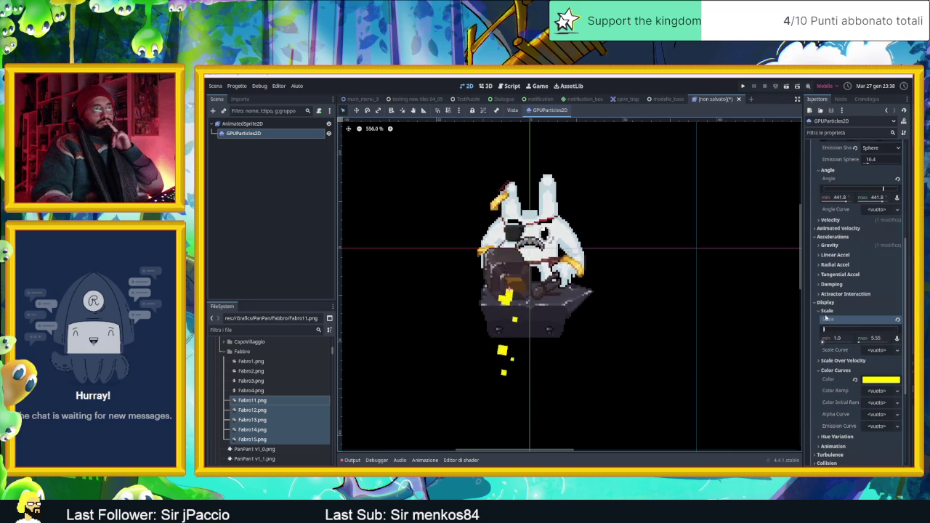
{"action": "scroll", "coordinate": [841, 308], "scroll_direction": "up", "scroll_amount": 1}
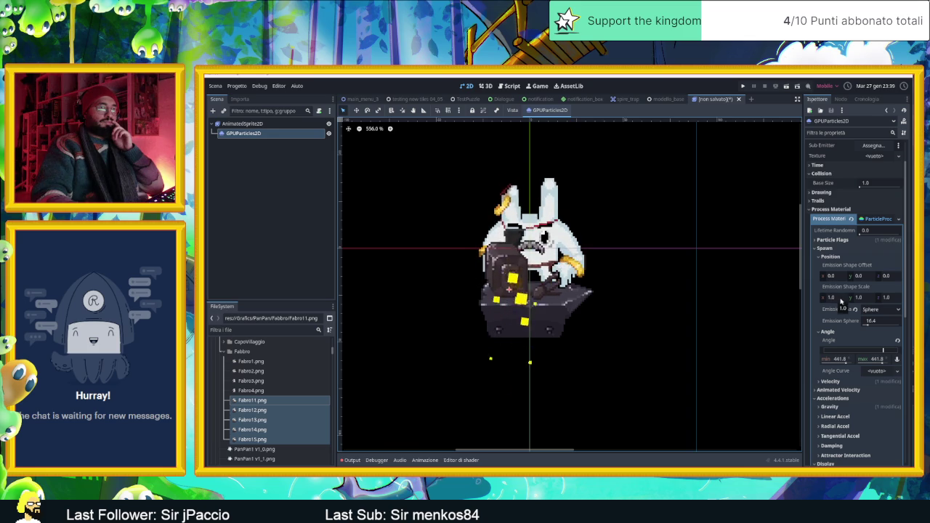
{"action": "left_click", "coordinate": [882, 298]}
{"action": "type", "text": "0.0"}
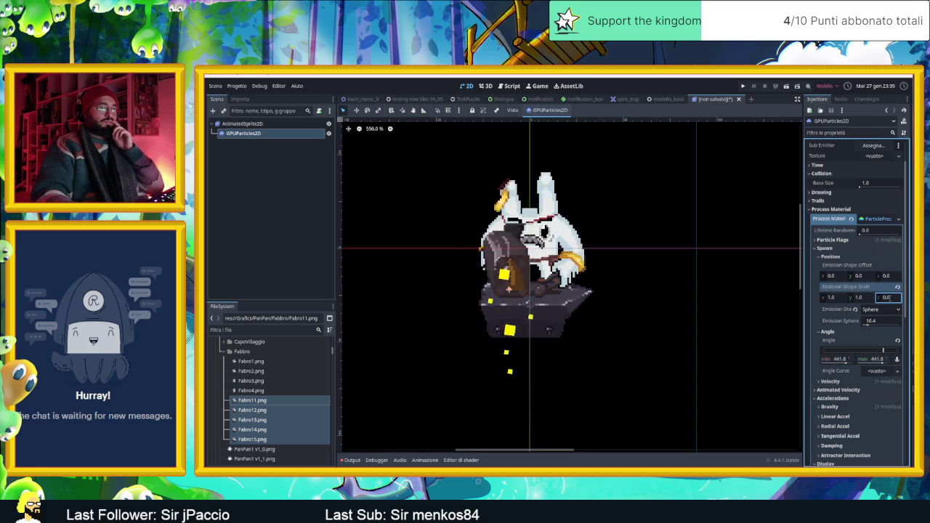
{"action": "left_click", "coordinate": [857, 299]}
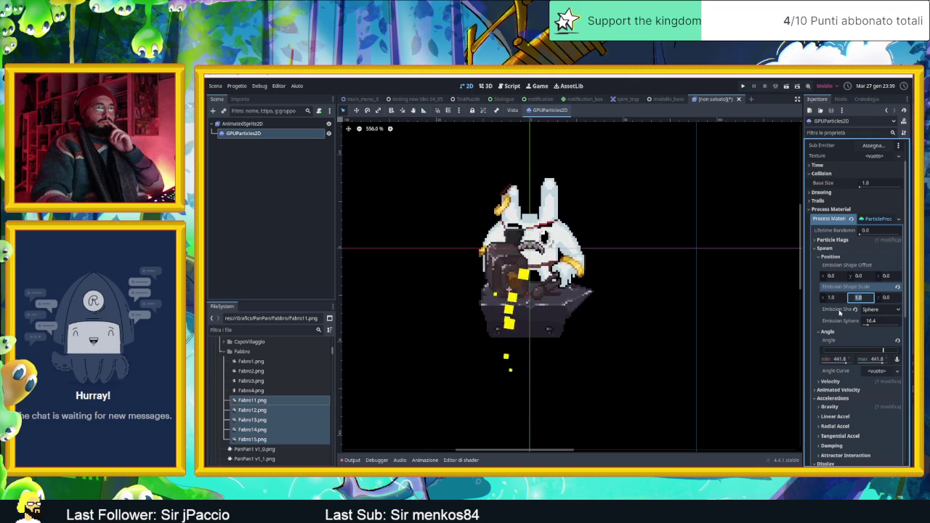
{"action": "left_click", "coordinate": [840, 313]}
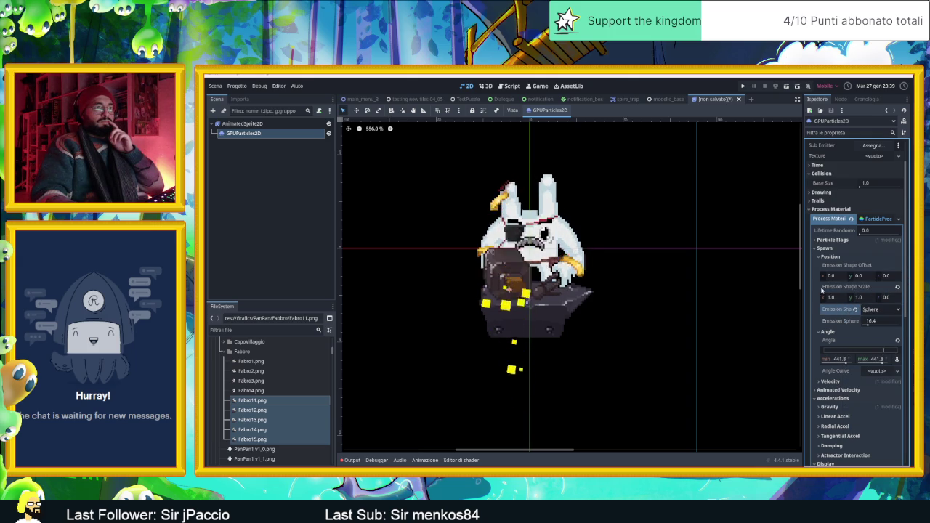
{"action": "left_click_drag", "start_coordinate": [857, 298], "coordinate": [882, 297]}
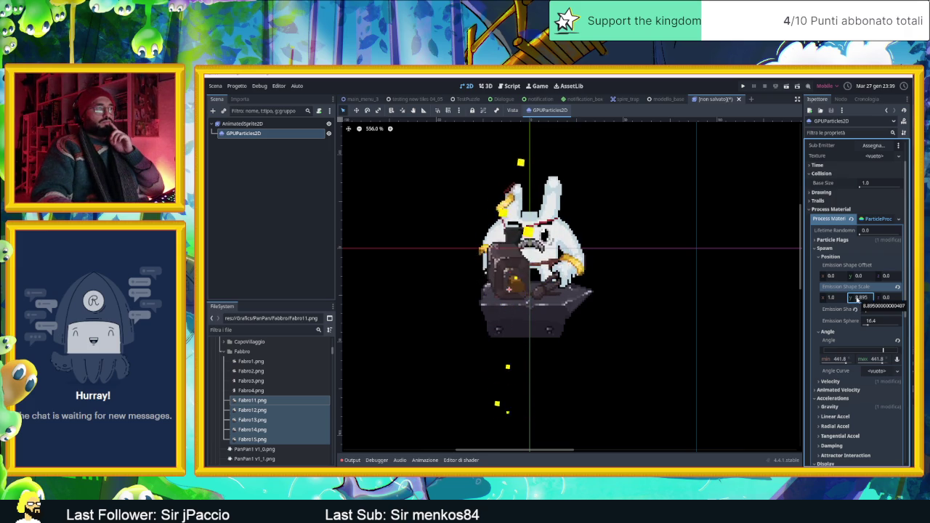
{"action": "scroll", "coordinate": [528, 258], "scroll_direction": "down", "scroll_amount": 4}
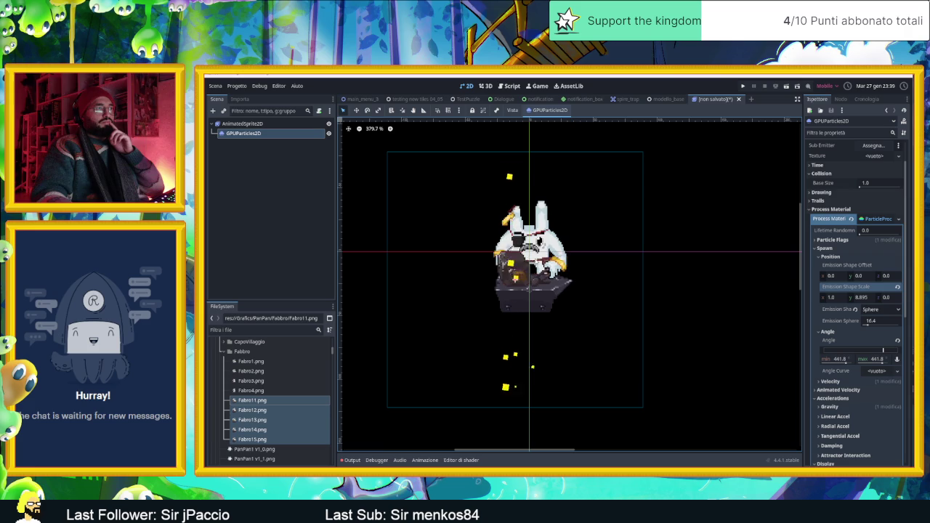
{"action": "left_click", "coordinate": [897, 287]}
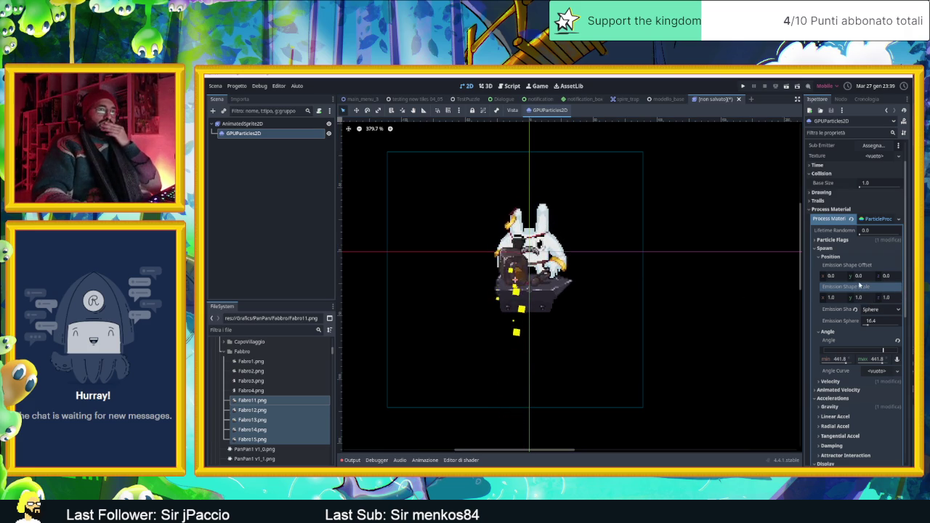
{"action": "left_click_drag", "start_coordinate": [859, 278], "coordinate": [864, 279]}
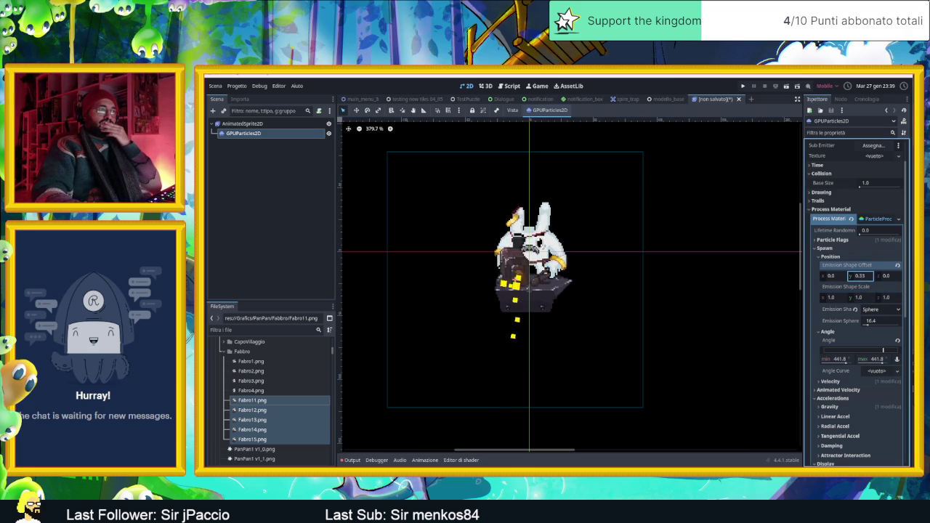
{"action": "left_click", "coordinate": [896, 266]}
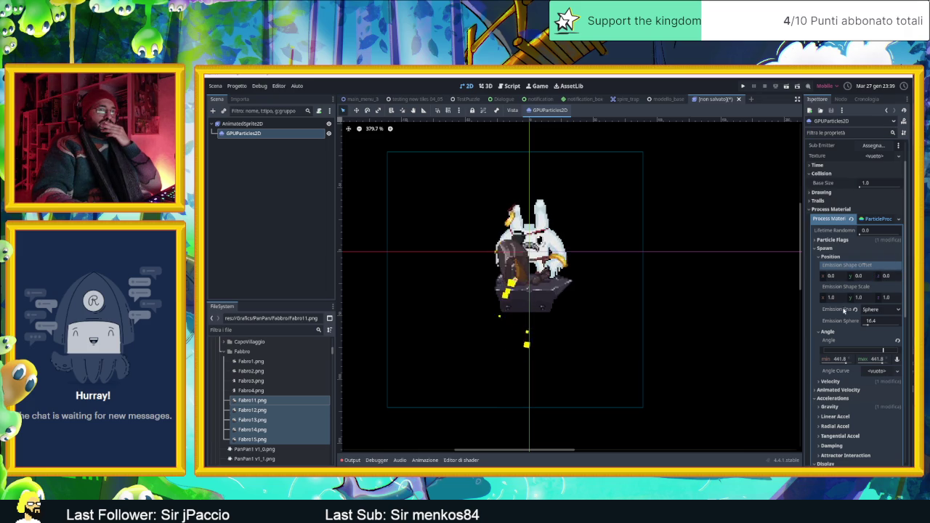
{"action": "mouse_move", "coordinate": [870, 324]}
{"action": "left_mouse_down"}
{"action": "mouse_move", "coordinate": [881, 325]}
{"action": "mouse_move", "coordinate": [869, 329]}
{"action": "left_mouse_up"}
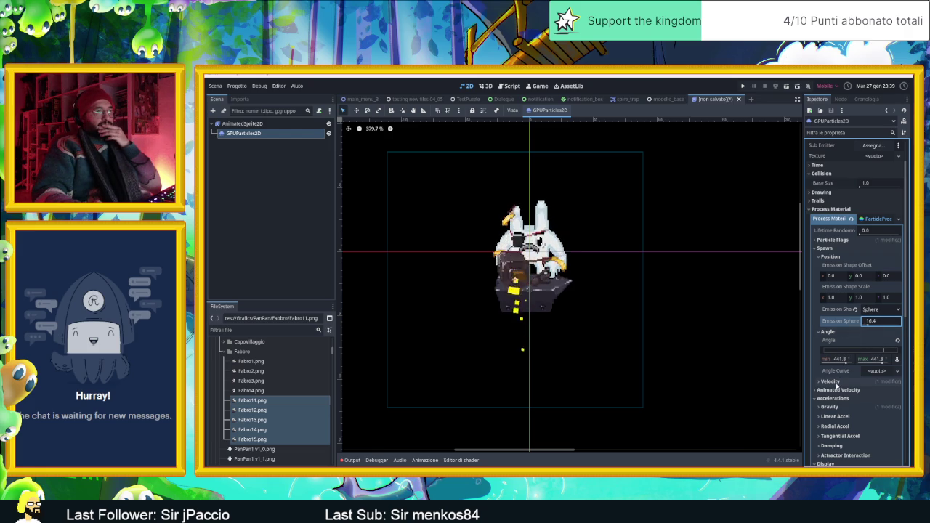
Step: Raise the sparks' inherited velocity to about 0.62
{"action": "scroll", "coordinate": [835, 327], "scroll_direction": "down", "scroll_amount": 2}
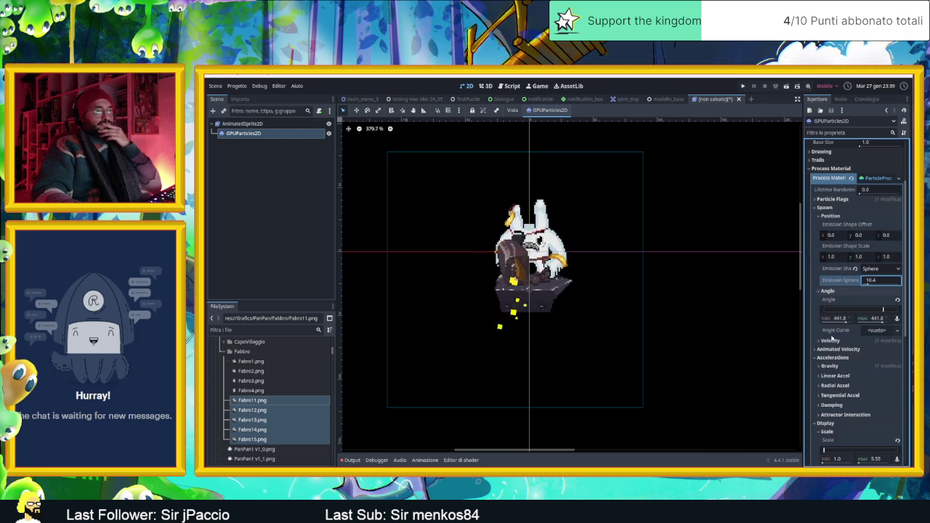
{"action": "left_click", "coordinate": [829, 340]}
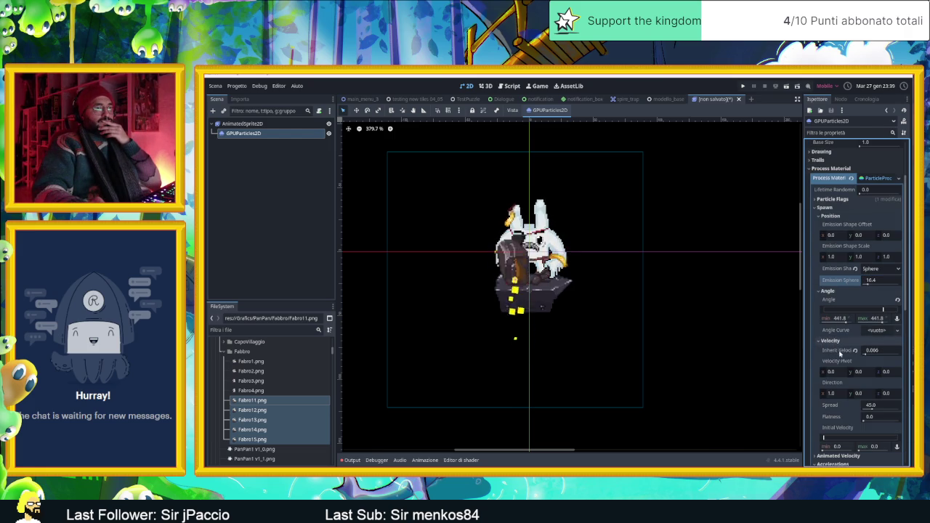
{"action": "left_click", "coordinate": [879, 352]}
{"action": "left_click_drag", "start_coordinate": [880, 354], "coordinate": [885, 354]}
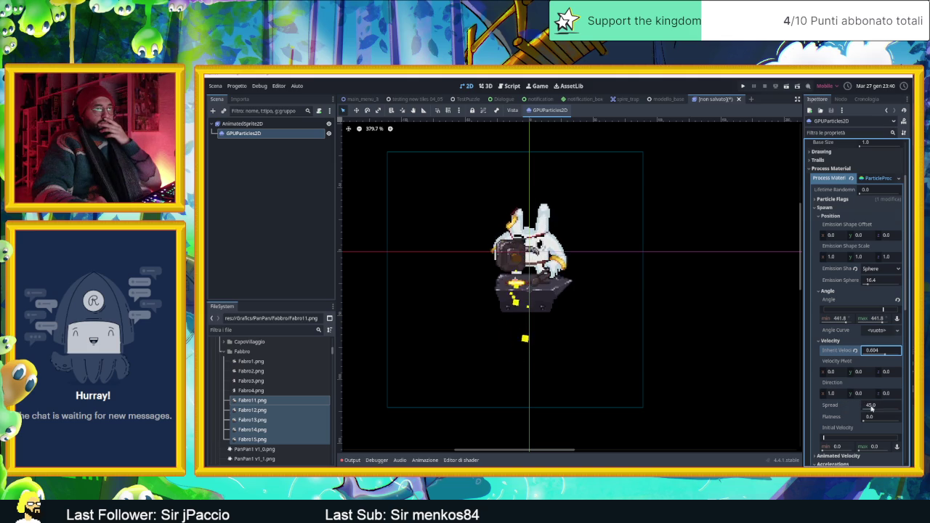
Step: Reset spread to 45 and flatness to 0, and set maximum initial velocity to 1.6
{"action": "mouse_move", "coordinate": [871, 408]}
{"action": "left_mouse_down"}
{"action": "mouse_move", "coordinate": [896, 410]}
{"action": "mouse_move", "coordinate": [871, 409]}
{"action": "mouse_move", "coordinate": [873, 422]}
{"action": "left_mouse_up"}
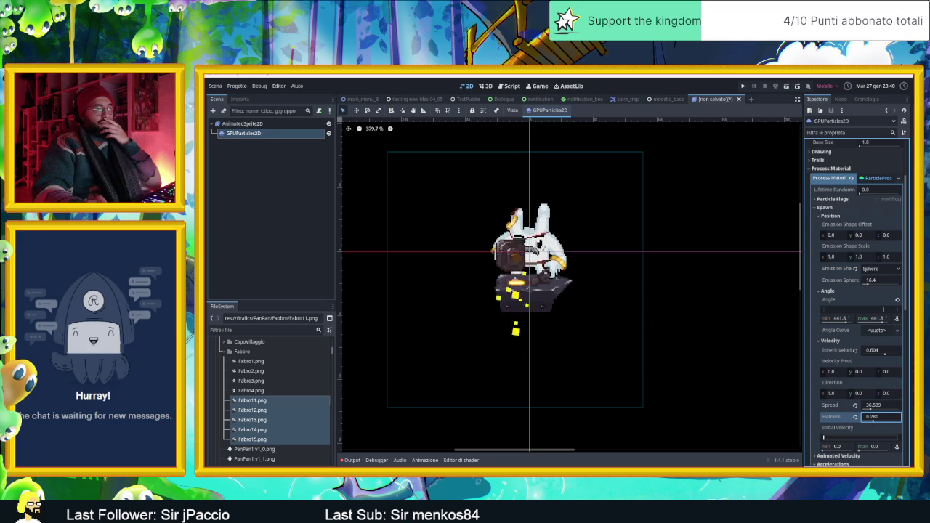
{"action": "left_click", "coordinate": [855, 405]}
{"action": "left_click", "coordinate": [855, 416]}
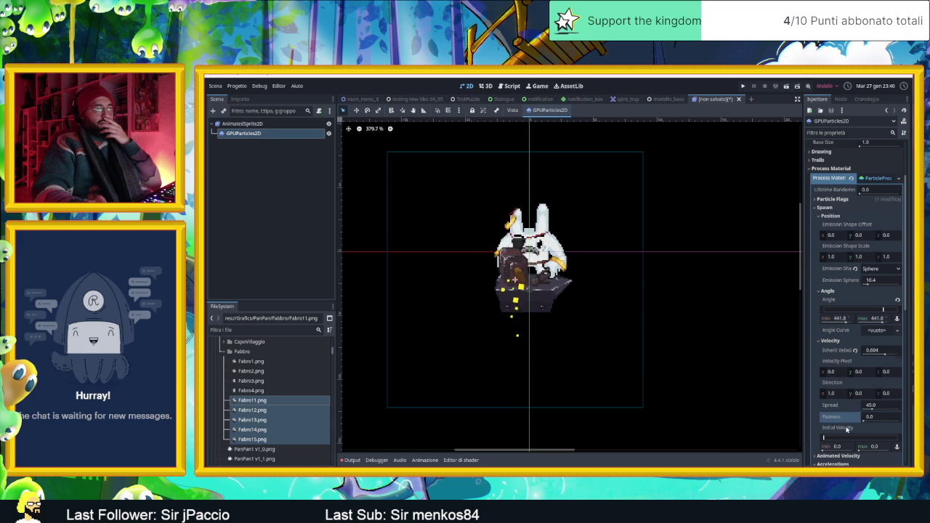
{"action": "scroll", "coordinate": [847, 428], "scroll_direction": "down", "scroll_amount": 2}
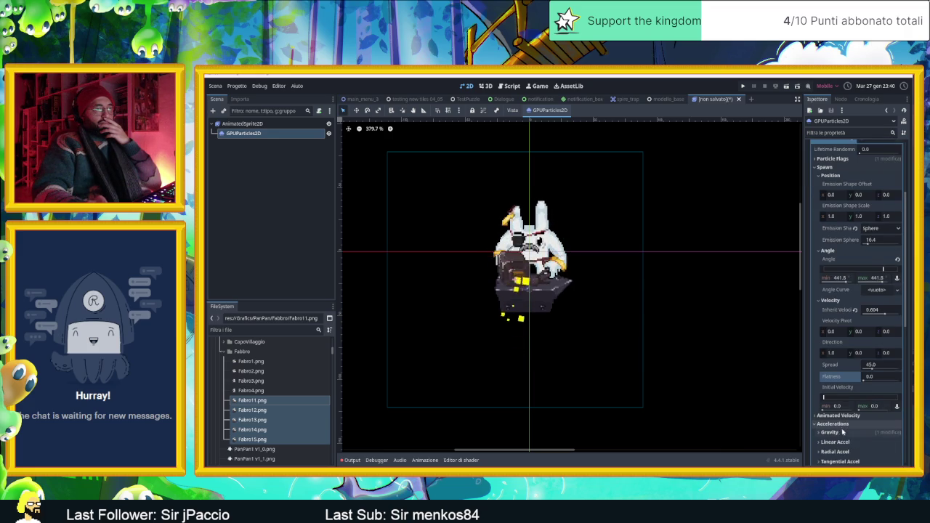
{"action": "left_click", "coordinate": [872, 406]}
{"action": "type", "text": "1.6"}
{"action": "key", "text": "Return"}
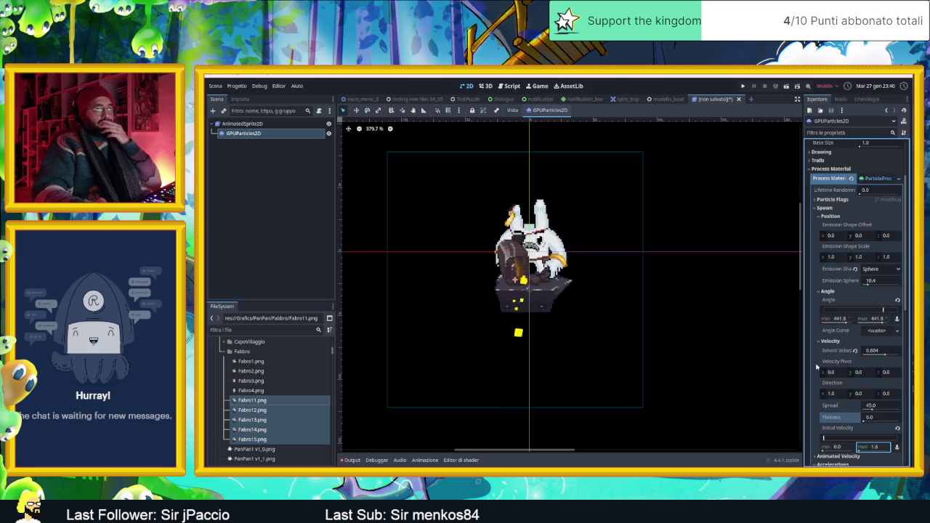
{"action": "scroll", "coordinate": [821, 366], "scroll_direction": "up", "scroll_amount": 4}
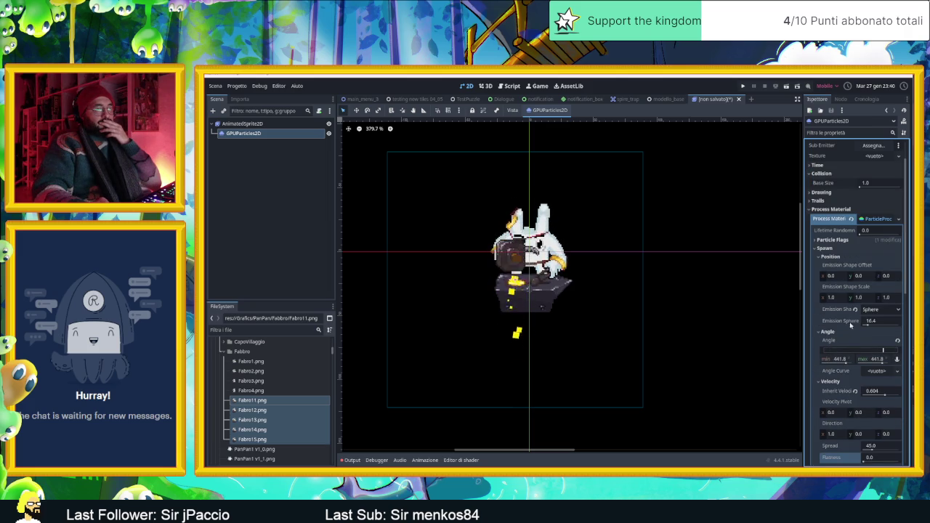
{"action": "scroll", "coordinate": [840, 289], "scroll_direction": "up", "scroll_amount": 2}
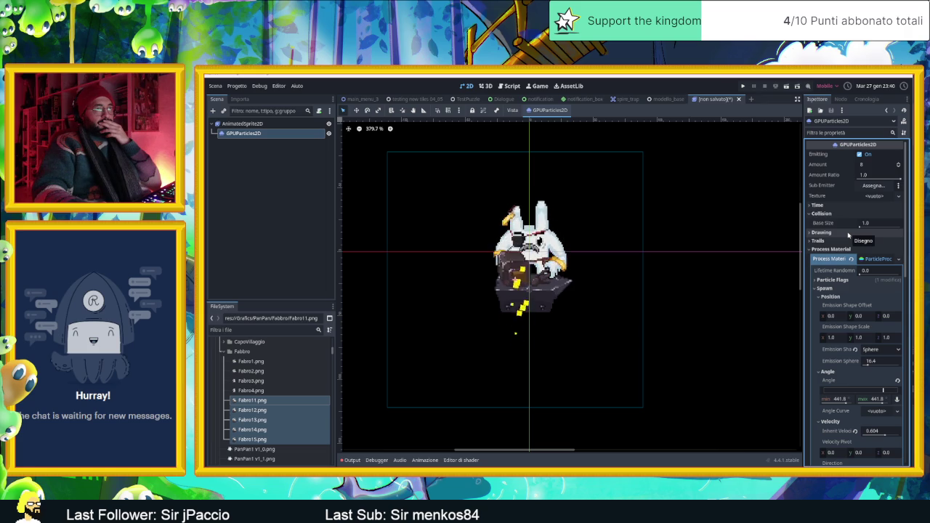
Step: Look through the Particle Flags, Drawing and Trails settings
{"action": "left_click", "coordinate": [834, 279]}
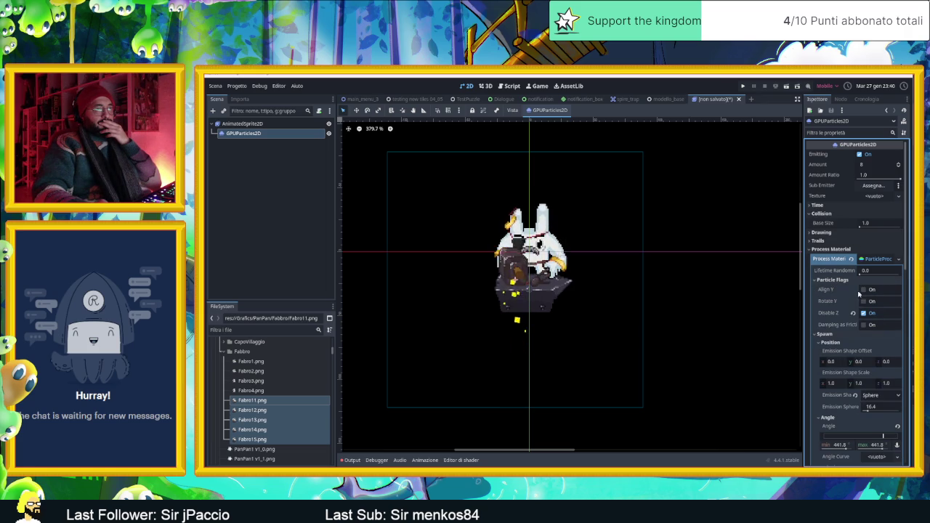
{"action": "left_click", "coordinate": [863, 290]}
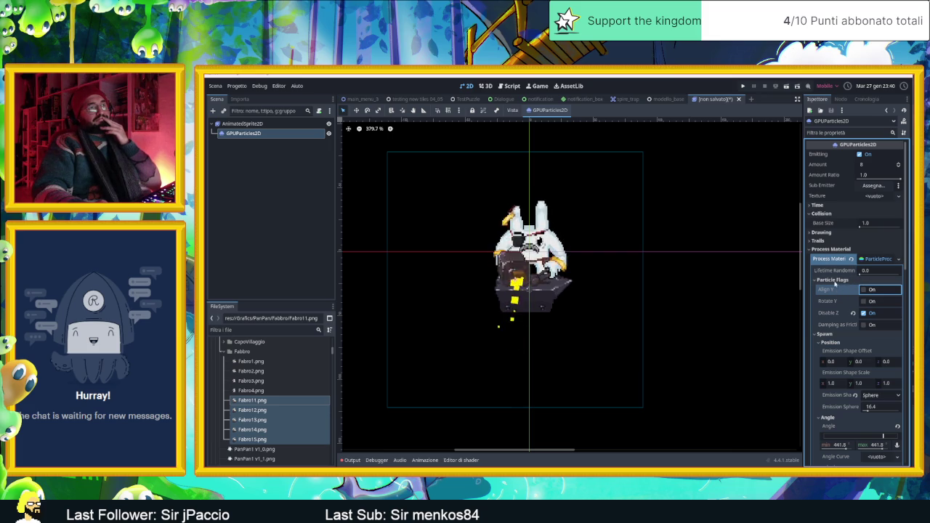
{"action": "left_click", "coordinate": [871, 261]}
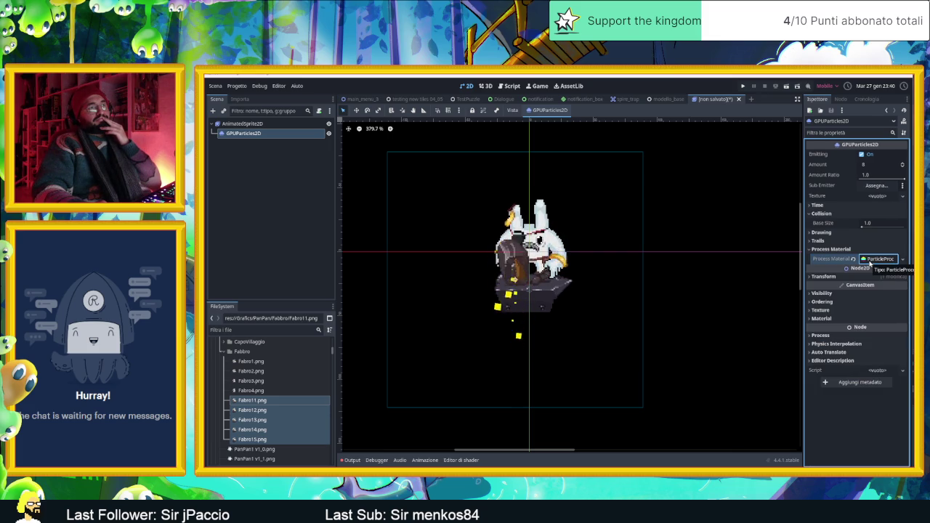
{"action": "left_click", "coordinate": [869, 260]}
{"action": "left_click", "coordinate": [849, 233]}
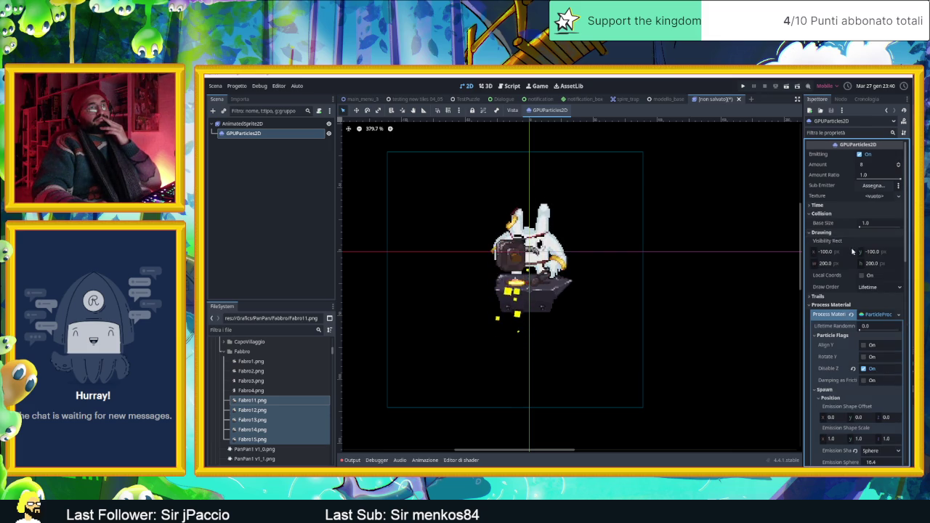
{"action": "left_click", "coordinate": [837, 234]}
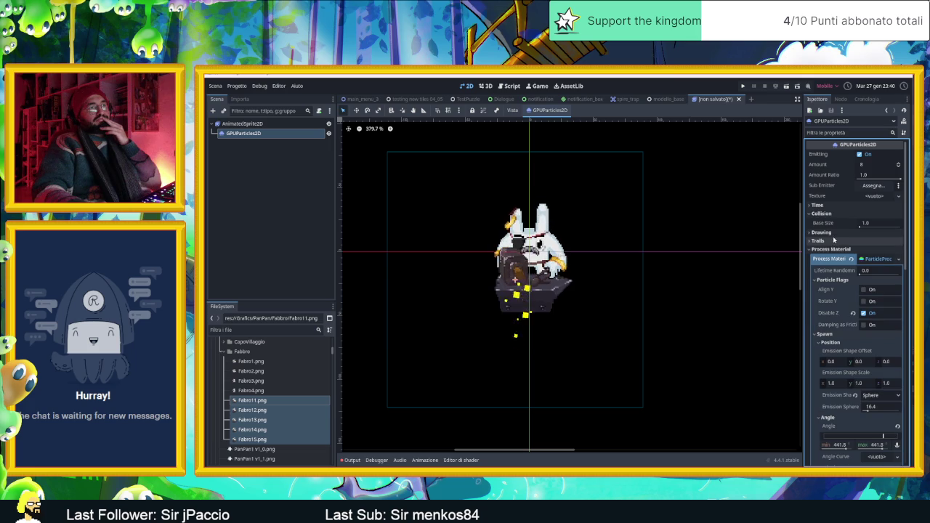
{"action": "left_click", "coordinate": [830, 240]}
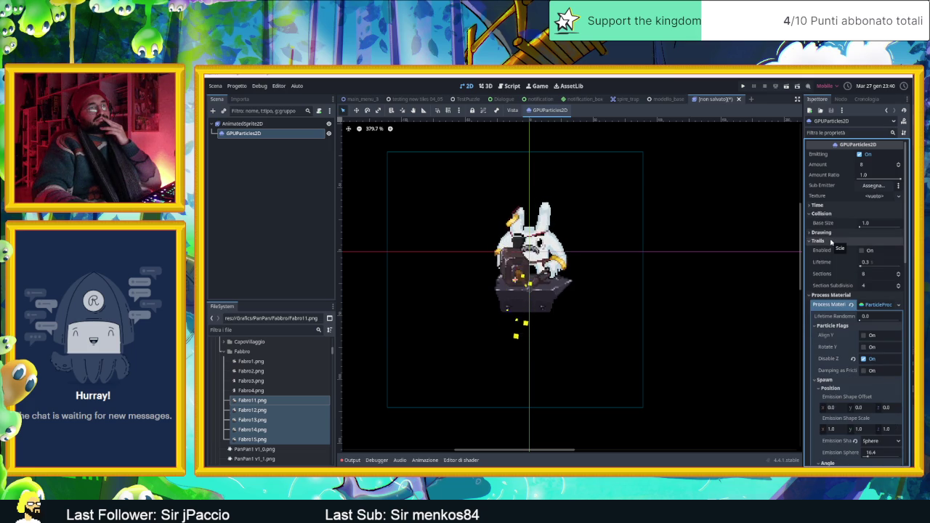
{"action": "left_click", "coordinate": [830, 240]}
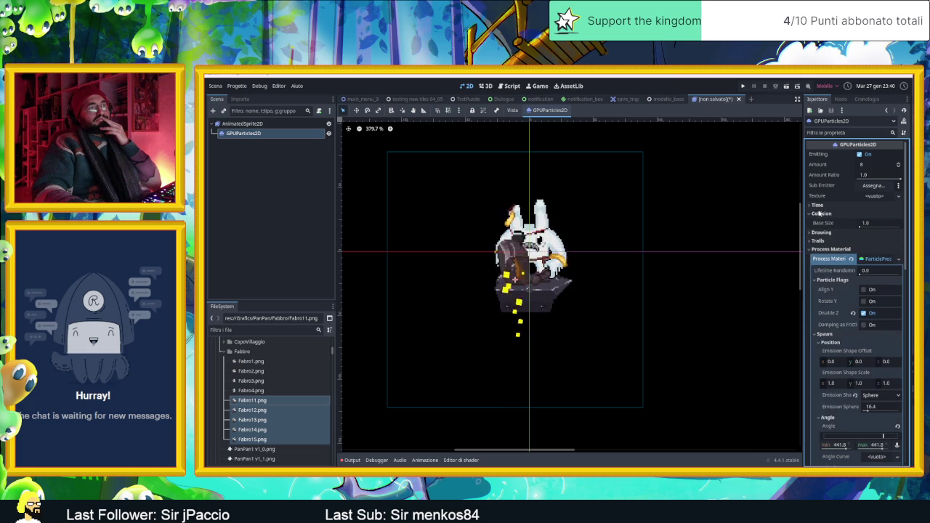
Step: Set Explosiveness to 1.0 so the sparks burst together, then switch to Aseprite
{"action": "left_click", "coordinate": [817, 206]}
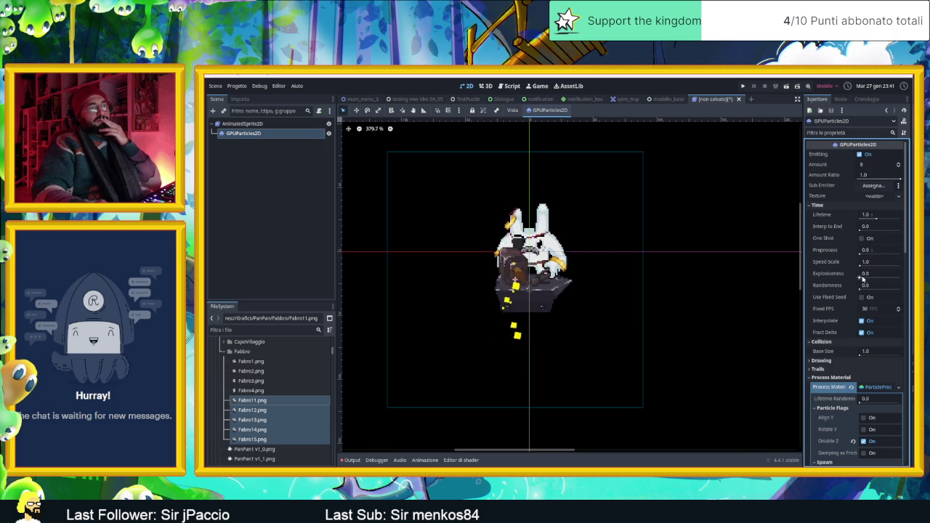
{"action": "left_click_drag", "start_coordinate": [863, 278], "coordinate": [900, 278]}
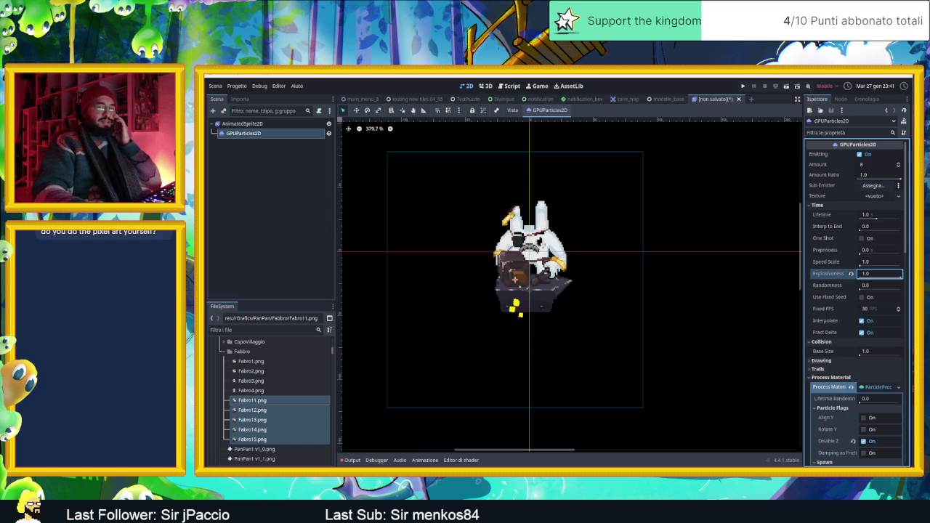
{"action": "key", "text": "Return"}
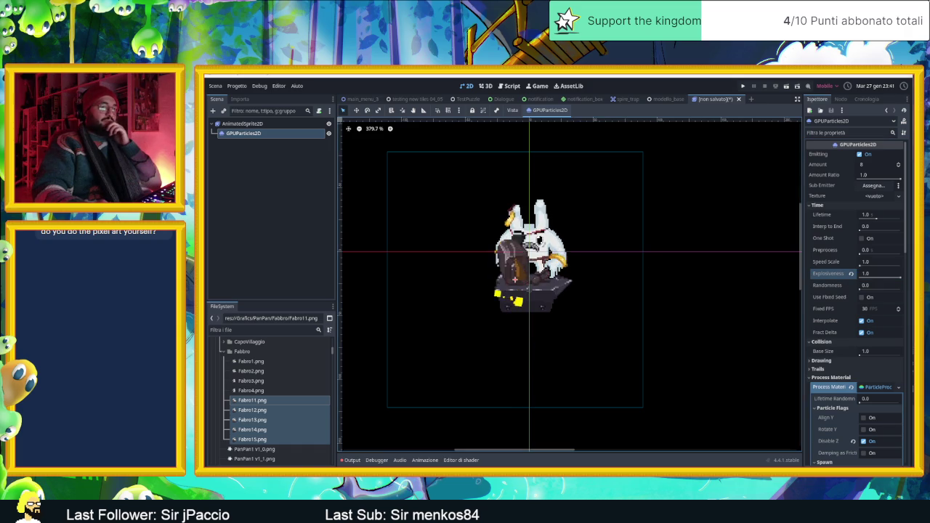
{"action": "key", "text": "alt+Tab"}
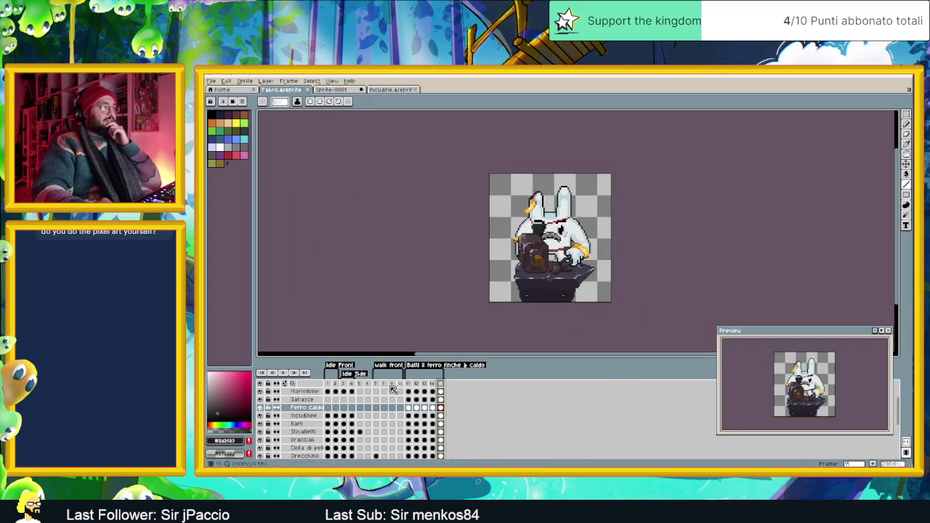
Step: Play the bunny's animation from frame 1 in Aseprite, then minimize Aseprite
{"action": "left_click", "coordinate": [329, 384]}
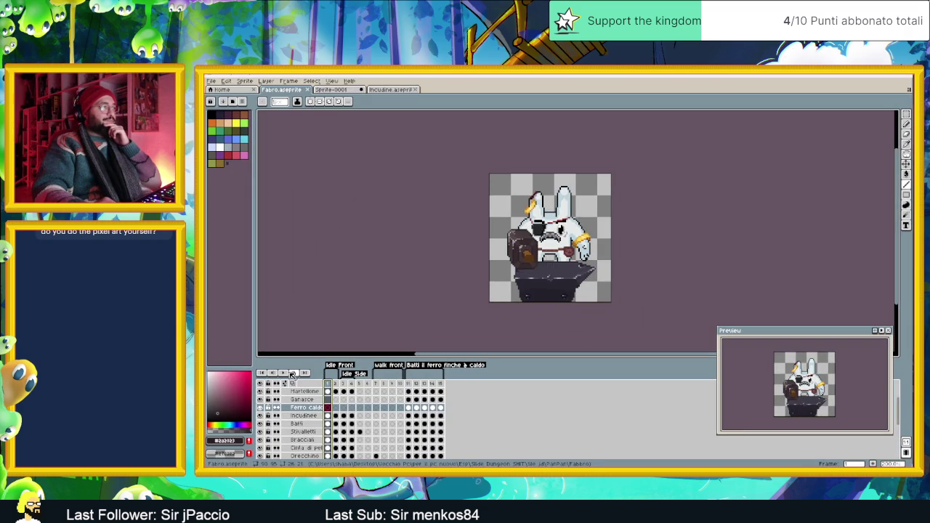
{"action": "left_click", "coordinate": [284, 372]}
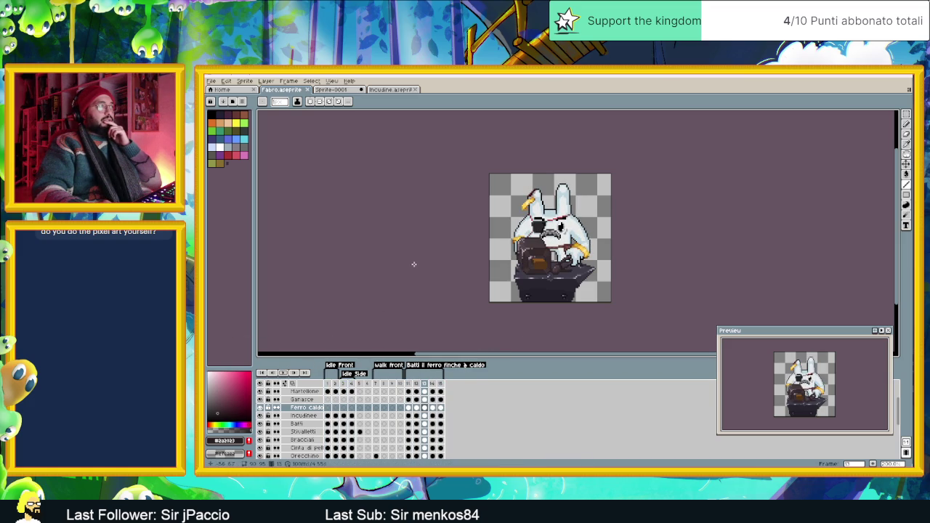
{"action": "left_click", "coordinate": [875, 76]}
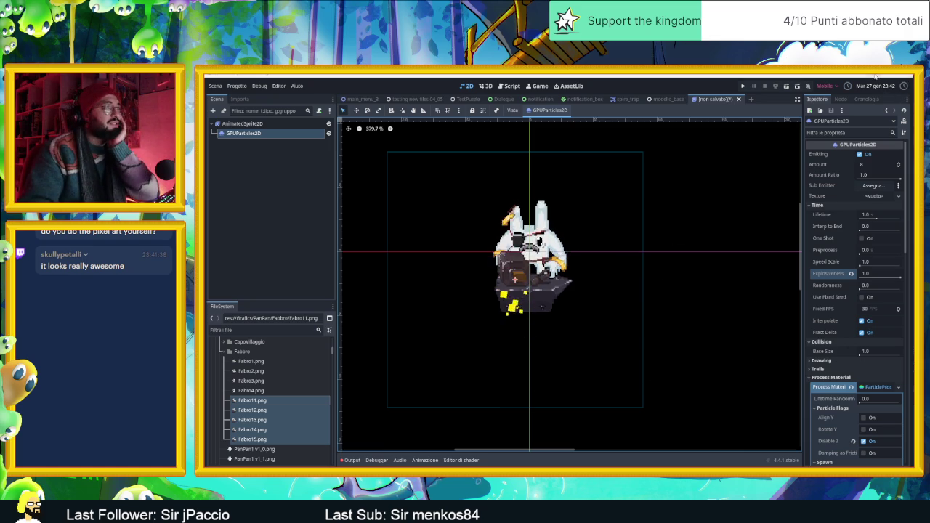
Step: Zoom out over the 'testing new tiles 04_05' map, then switch to the TestPuzzle scene
{"action": "left_click", "coordinate": [414, 99]}
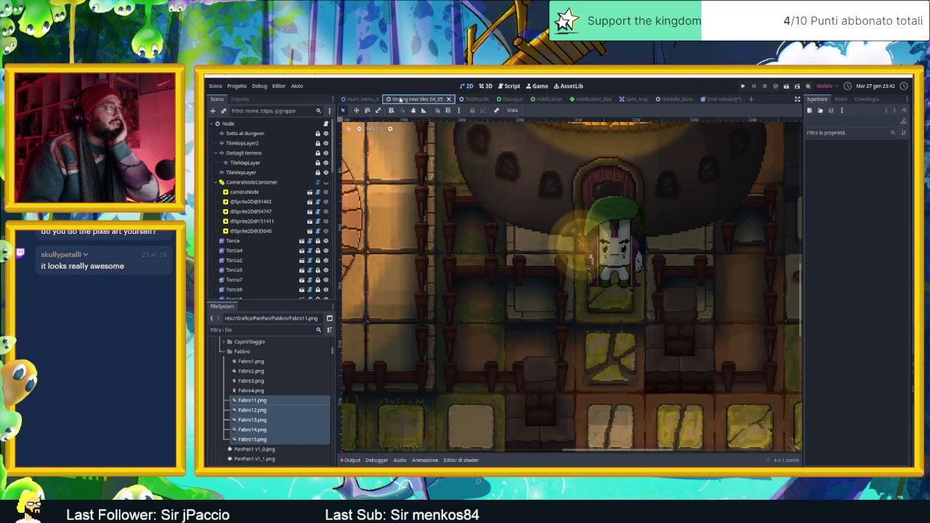
{"action": "scroll", "coordinate": [585, 250], "scroll_direction": "down", "scroll_amount": 4}
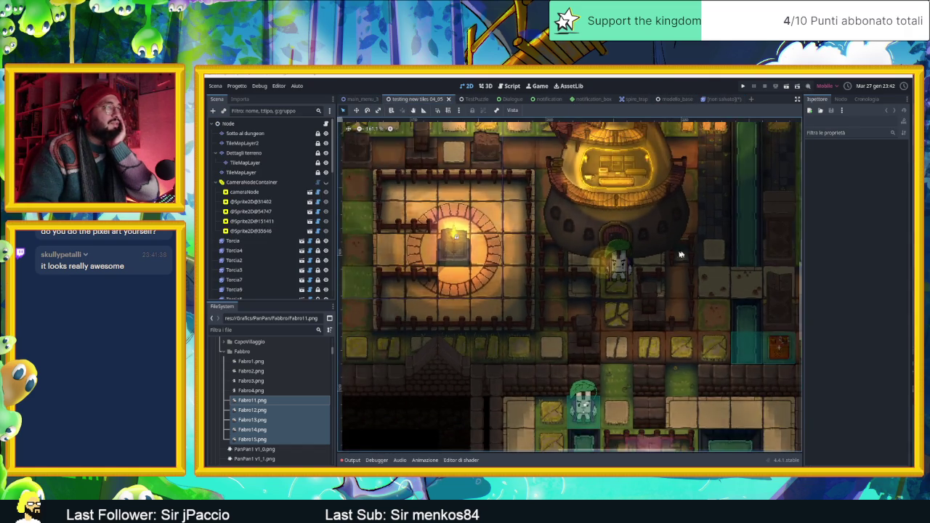
{"action": "scroll", "coordinate": [604, 288], "scroll_direction": "down", "scroll_amount": 4}
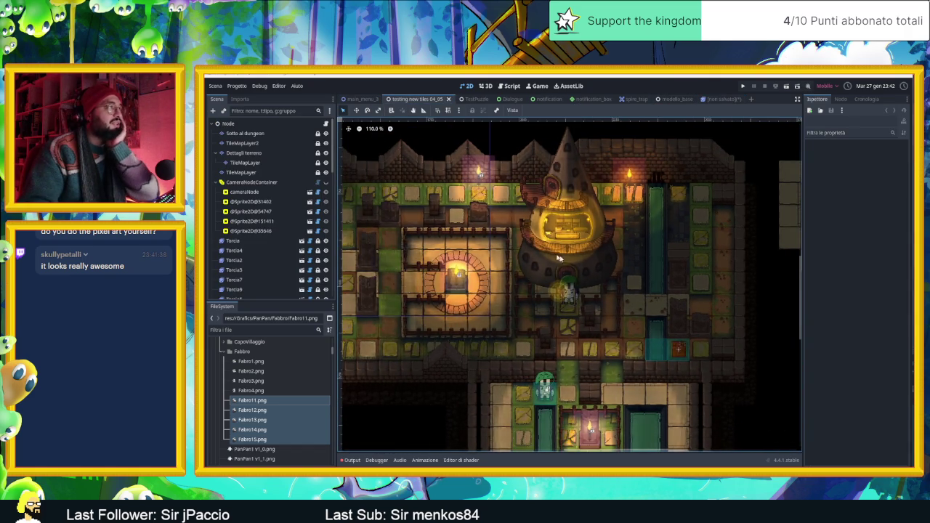
{"action": "scroll", "coordinate": [480, 218], "scroll_direction": "down", "scroll_amount": 2}
{"action": "scroll", "coordinate": [465, 233], "scroll_direction": "up", "scroll_amount": 5}
{"action": "scroll", "coordinate": [458, 240], "scroll_direction": "left", "scroll_amount": 5}
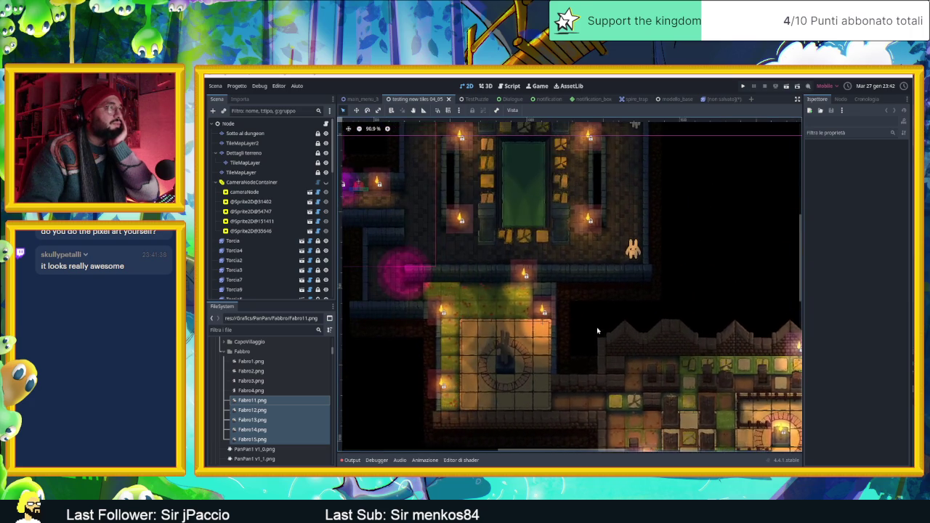
{"action": "scroll", "coordinate": [454, 244], "scroll_direction": "up", "scroll_amount": 3}
{"action": "scroll", "coordinate": [453, 243], "scroll_direction": "left", "scroll_amount": 5}
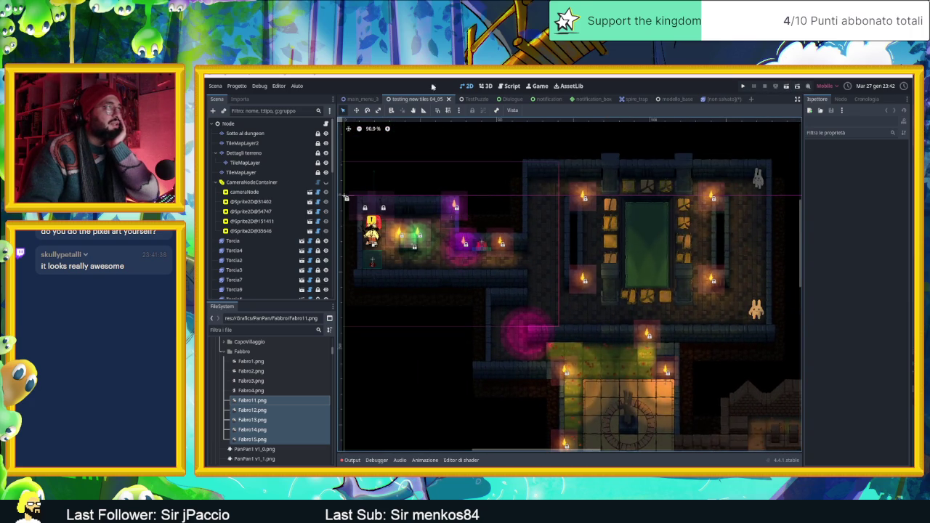
{"action": "left_click", "coordinate": [371, 99]}
{"action": "left_click", "coordinate": [467, 99]}
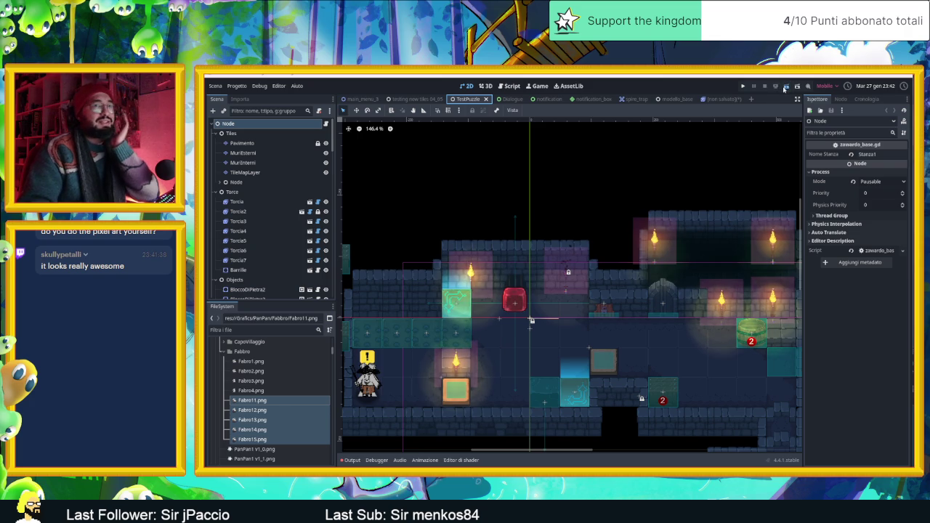
Step: Save and run the game, place its window over the editor, and slide the red slime into the tower room
{"action": "left_click", "coordinate": [784, 88]}
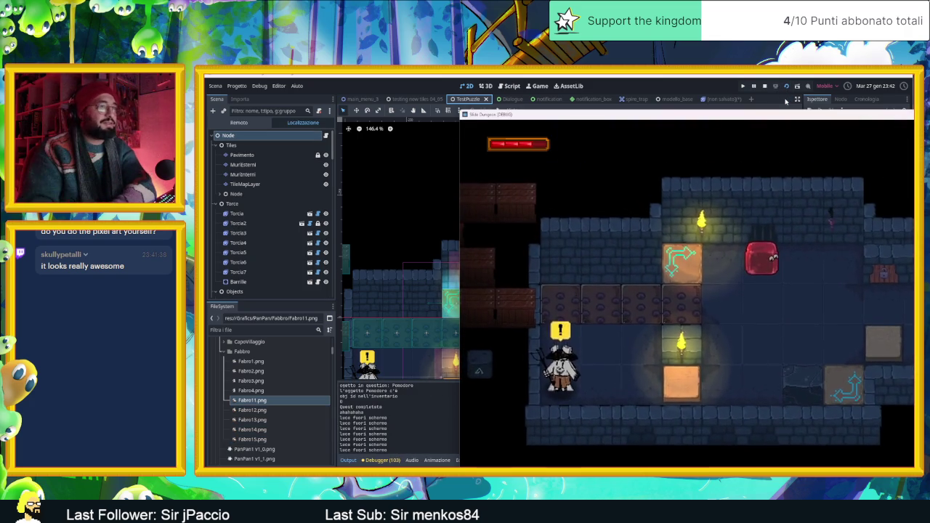
{"action": "left_click_drag", "start_coordinate": [733, 109], "coordinate": [524, 87]}
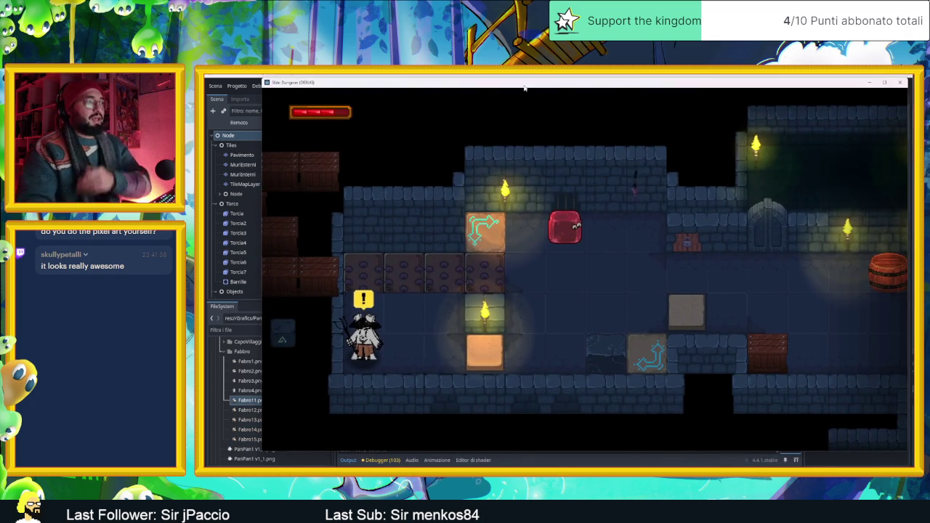
{"action": "key", "text": "Right"}
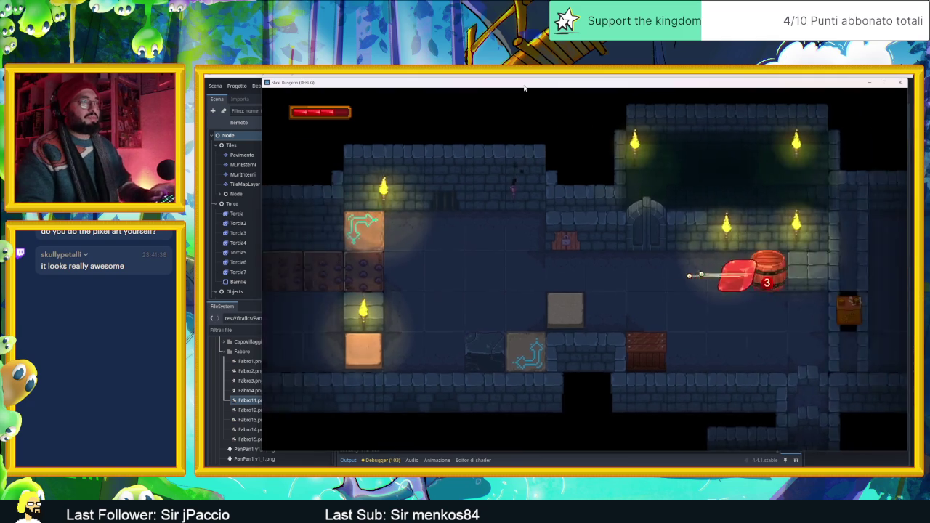
{"action": "key", "text": "Left"}
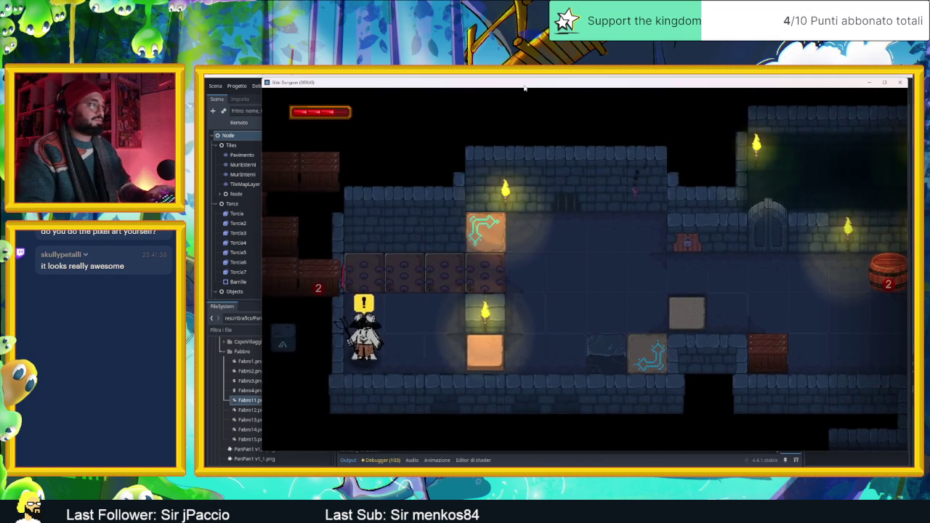
{"action": "key", "text": "Right"}
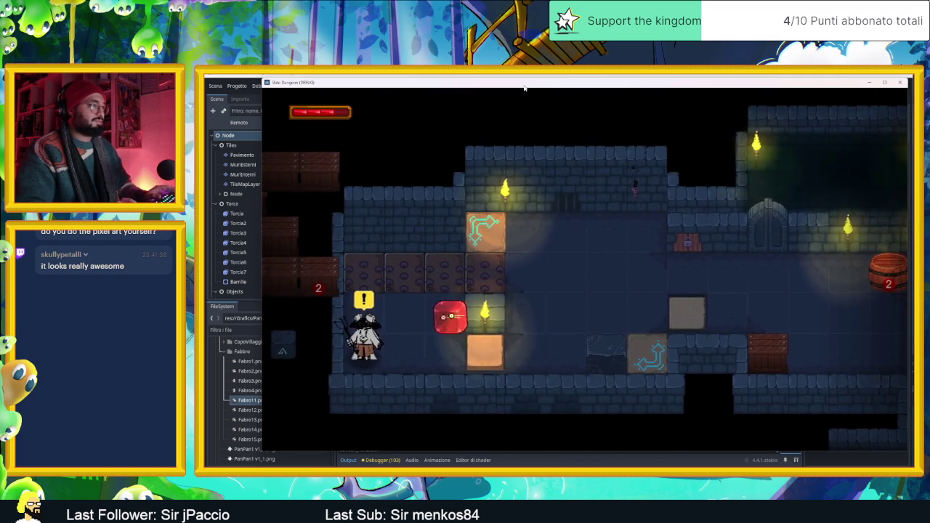
{"action": "key", "text": "Right"}
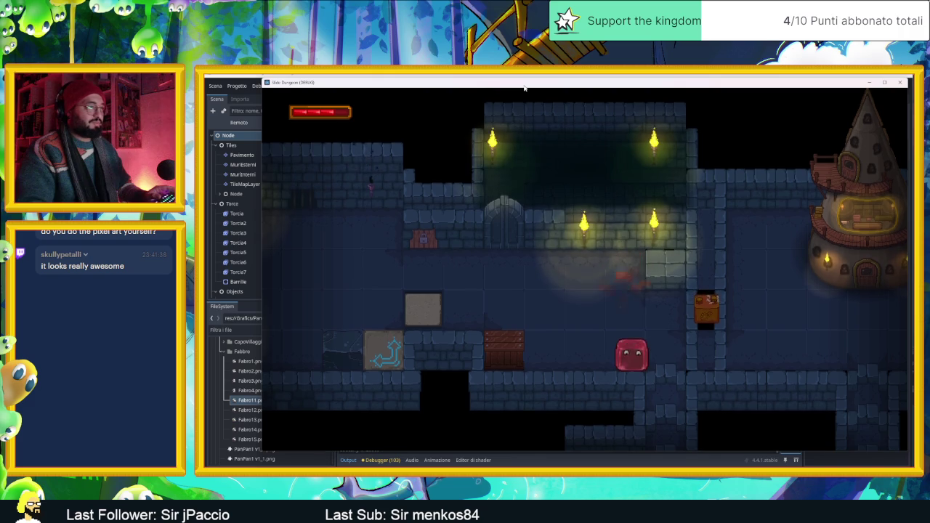
{"action": "key", "text": "Left"}
Step: Steer the red slime around the room and lower corridor back to the character
{"action": "key", "text": "Right"}
{"action": "key", "text": "Left"}
{"action": "key", "text": "Up"}
{"action": "key", "text": "Down"}
{"action": "key", "text": "Right"}
{"action": "key", "text": "Up"}
{"action": "key", "text": "Left"}
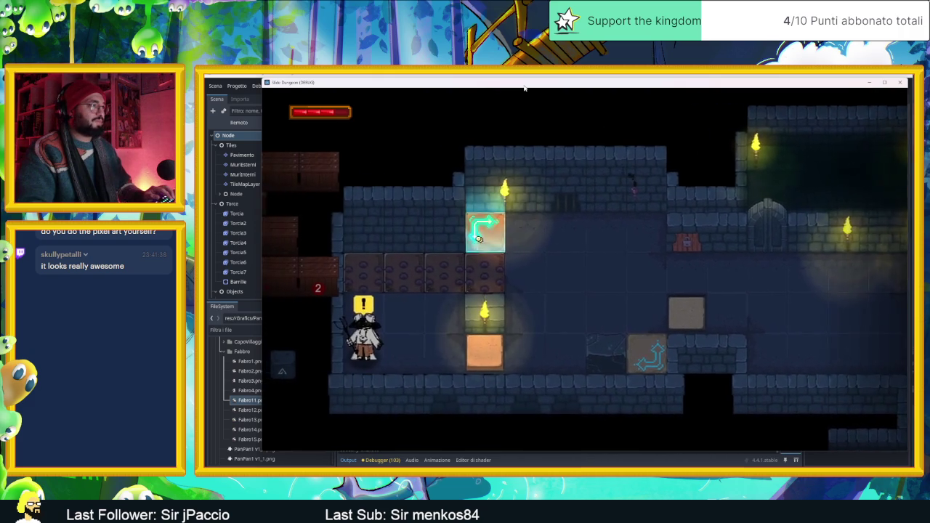
{"action": "key", "text": "Down"}
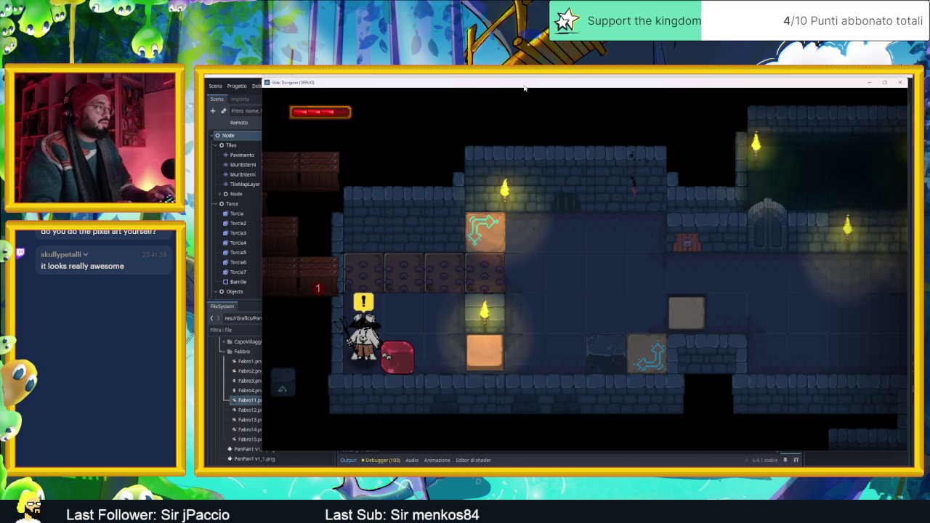
Step: Talk to the rabbit with E and advance its greeting dialogue until it closes
{"action": "key", "text": "e"}
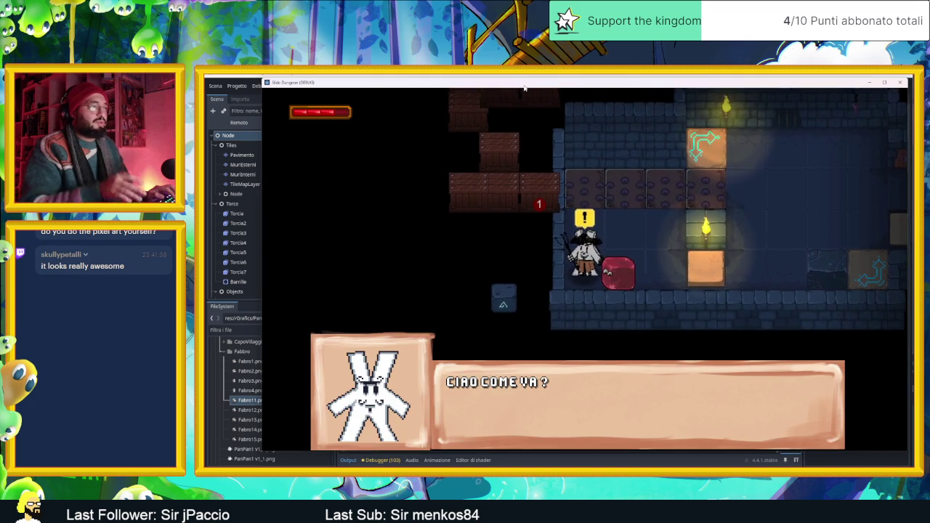
{"action": "key", "text": "e"}
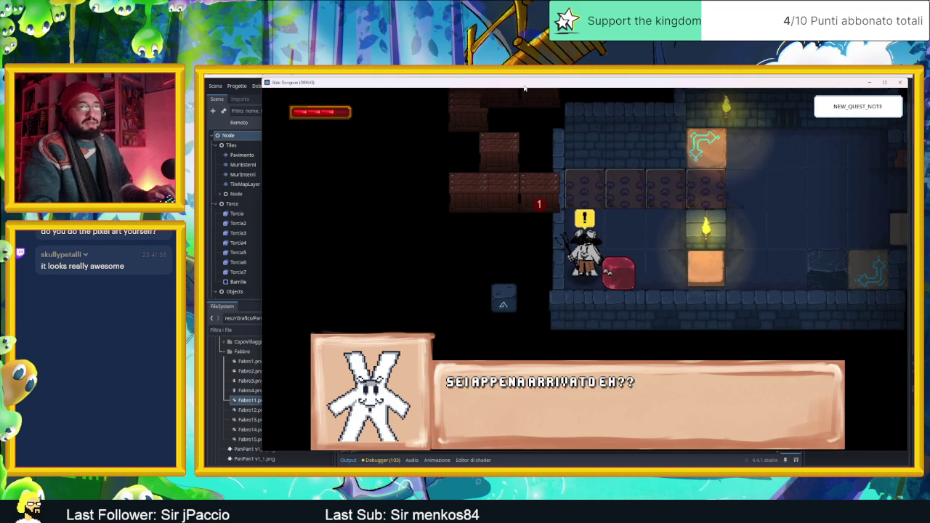
{"action": "key", "text": "e"}
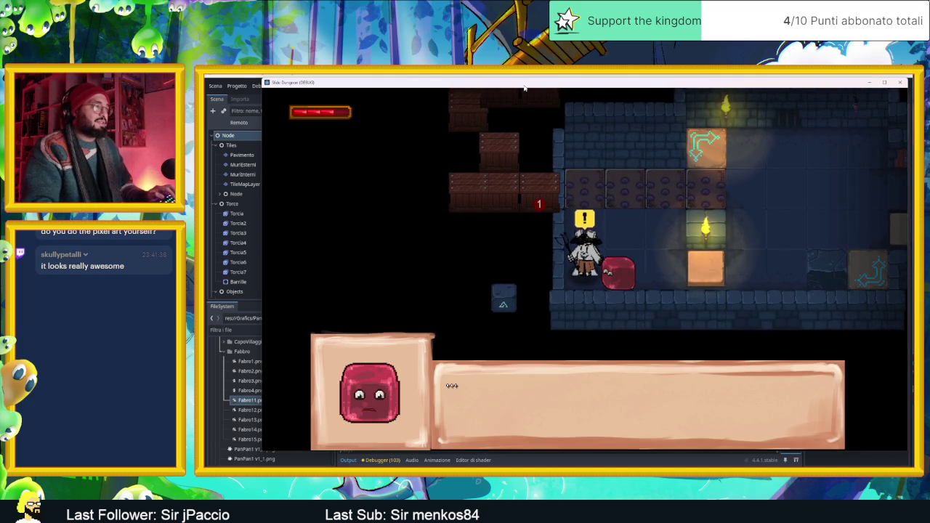
{"action": "key", "text": "e"}
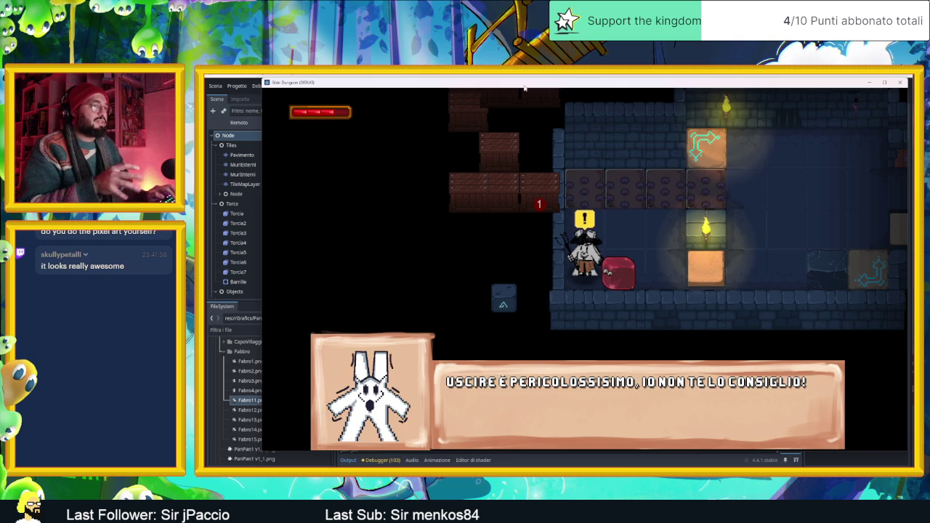
{"action": "key", "text": "e"}
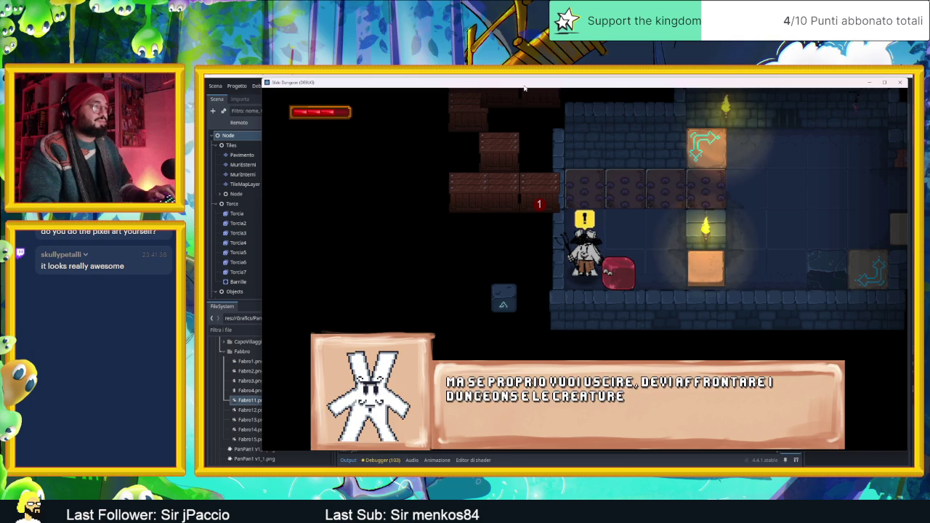
{"action": "key", "text": "e"}
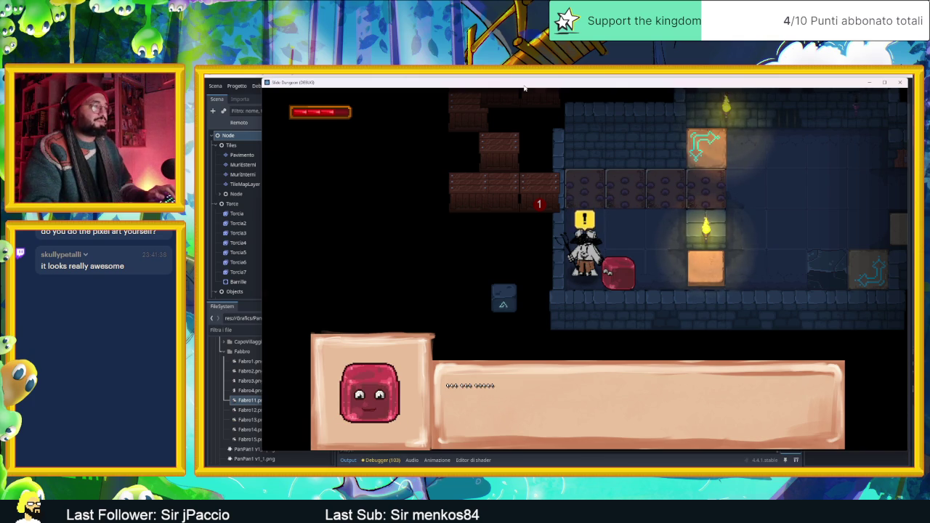
{"action": "key", "text": "e"}
Step: Open the inventory with I and move focus onto the card carousel
{"action": "key", "text": "i"}
{"action": "key", "text": "Right"}
{"action": "key", "text": "Down"}
{"action": "key", "text": "Down"}
{"action": "key", "text": "Right"}
{"action": "key", "text": "Right"}
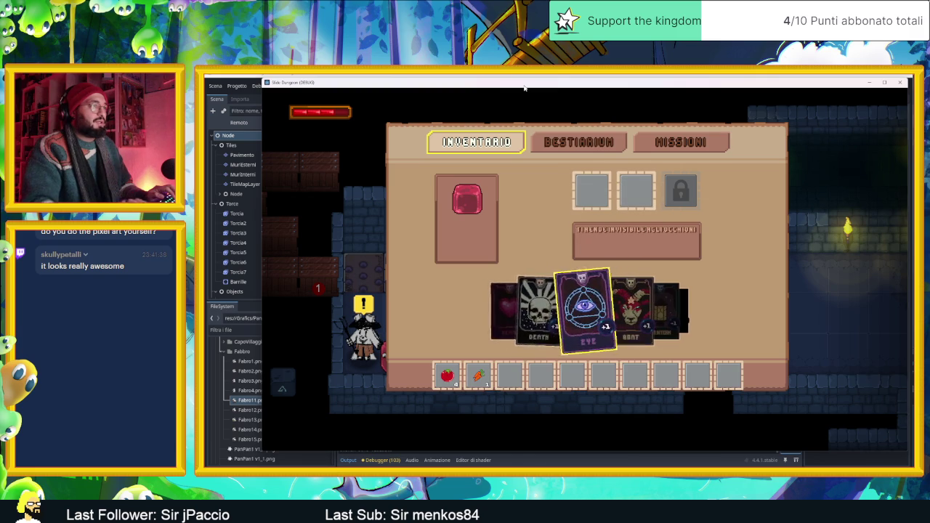
Step: Equip the Eye card in the first slot and the Goat card in the second
{"action": "key", "text": "Up"}
{"action": "key", "text": "Left"}
{"action": "key", "text": "Return"}
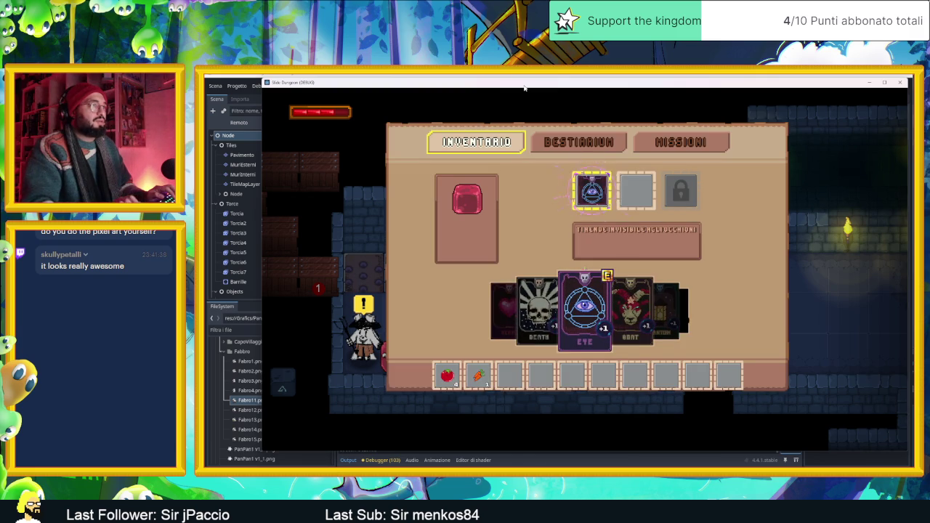
{"action": "key", "text": "Right"}
{"action": "key", "text": "Return"}
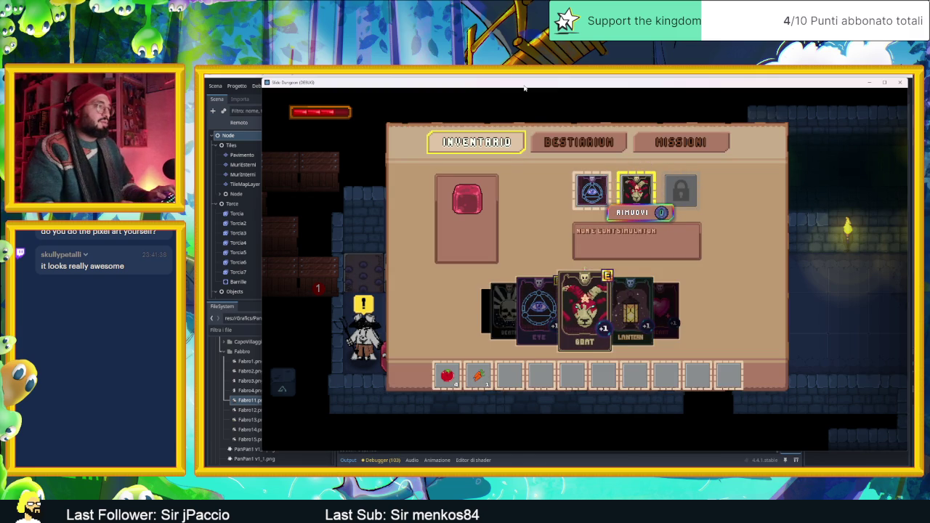
Step: Move focus past the equip slots and hotbar to show the mission list
{"action": "key", "text": "Up"}
{"action": "key", "text": "Right"}
{"action": "key", "text": "Down"}
{"action": "key", "text": "Right"}
{"action": "key", "text": "Up"}
{"action": "key", "text": "Up"}
{"action": "key", "text": "Return"}
Step: Compare the bestiary card grid with the missions, then close the inventory and slide right
{"action": "key", "text": "Left"}
{"action": "key", "text": "Return"}
{"action": "key", "text": "Right"}
{"action": "key", "text": "Return"}
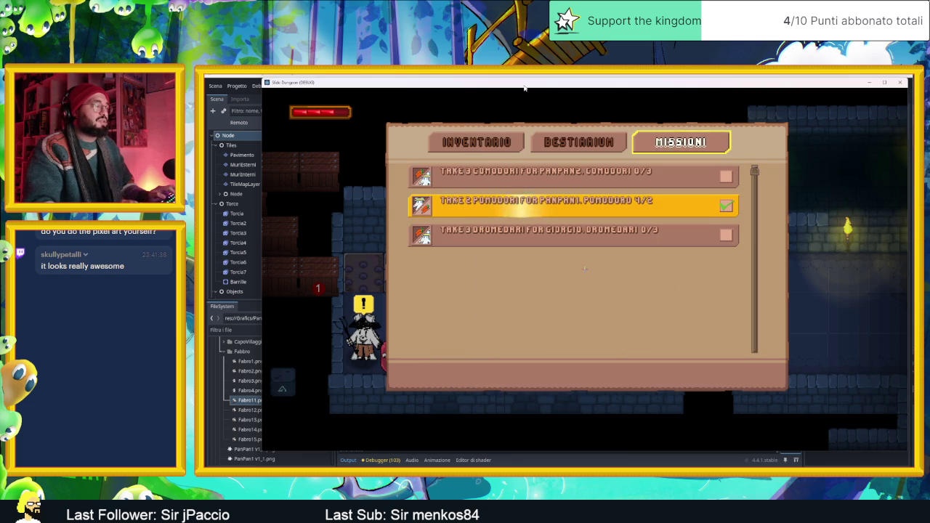
{"action": "key", "text": "Escape"}
{"action": "key", "text": "Right"}
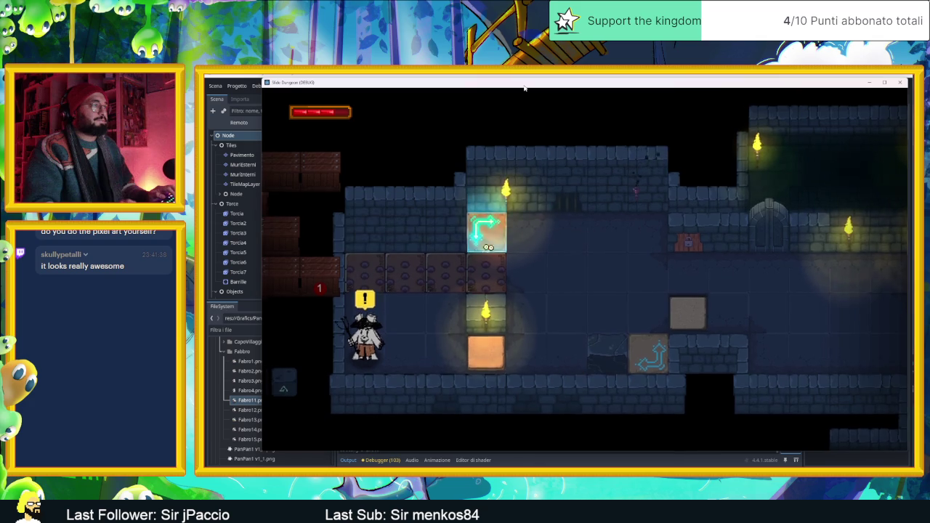
Step: Slide the slime through the corridor into the next room and dismiss the rabbit's dialogue
{"action": "key", "text": "Left"}
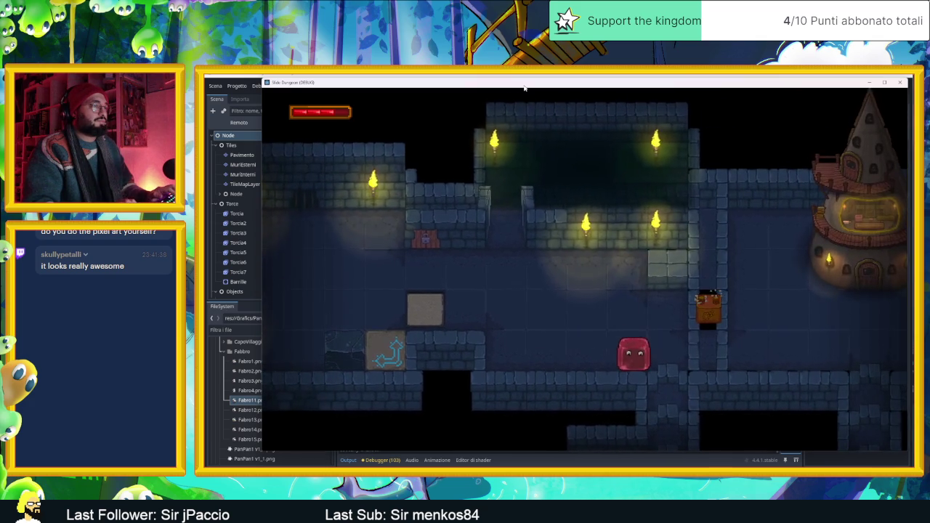
{"action": "key", "text": "Right"}
{"action": "key", "text": "Up"}
{"action": "key", "text": "Left"}
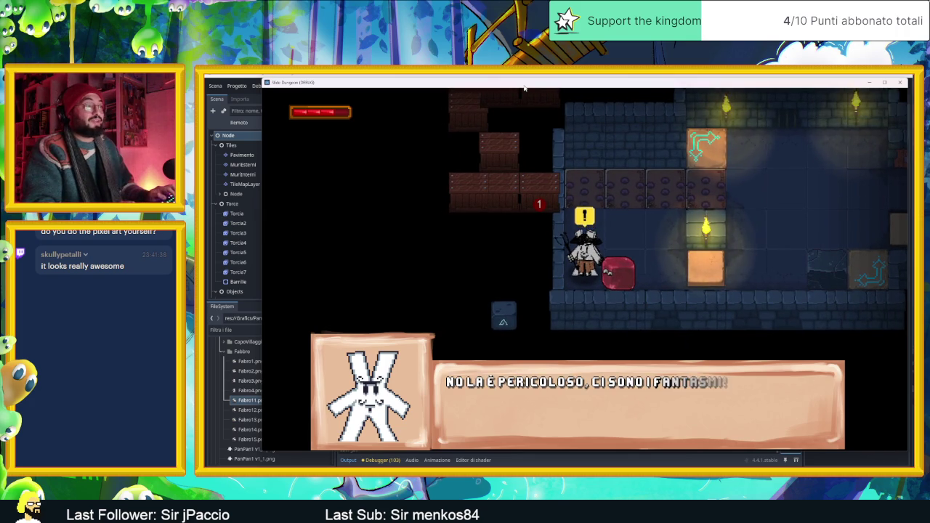
{"action": "key", "text": "space"}
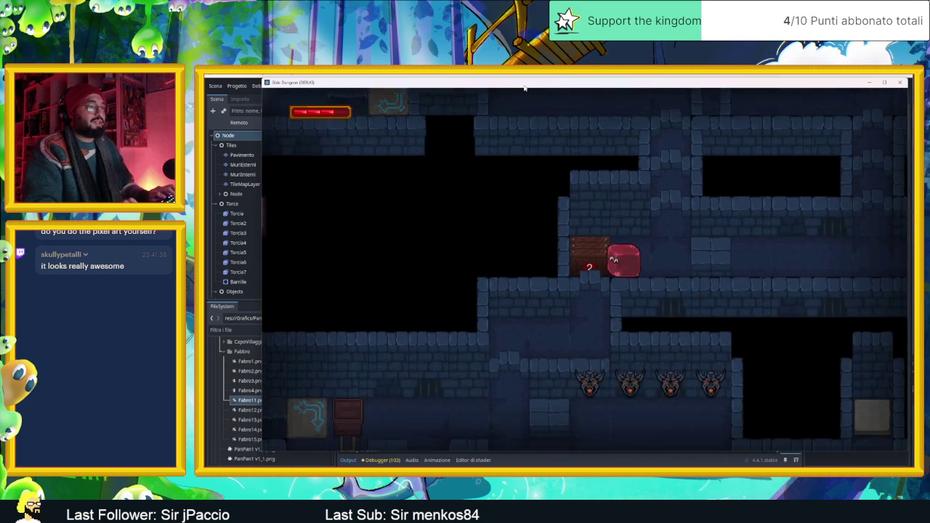
Step: Slide across the room to the rabbit and talk through its dialogue until it closes
{"action": "key", "text": "Left"}
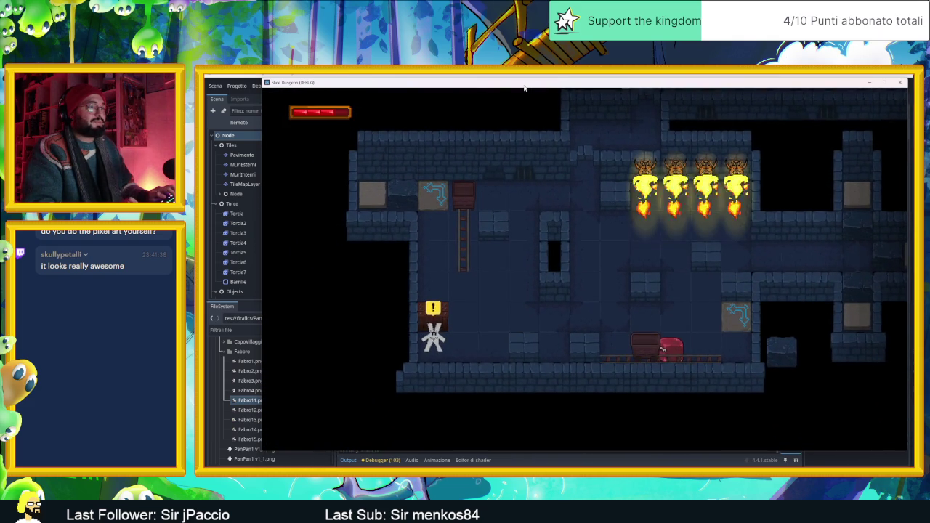
{"action": "key", "text": "Left"}
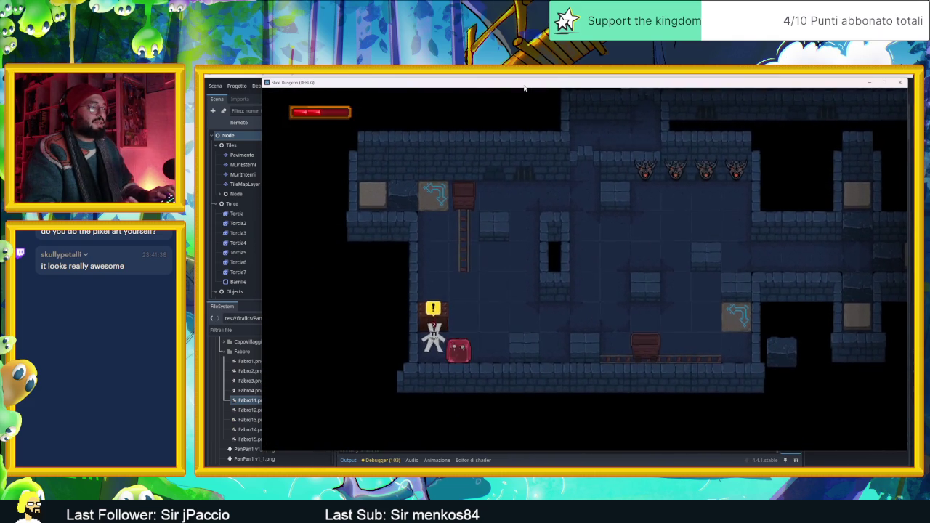
{"action": "key", "text": "space"}
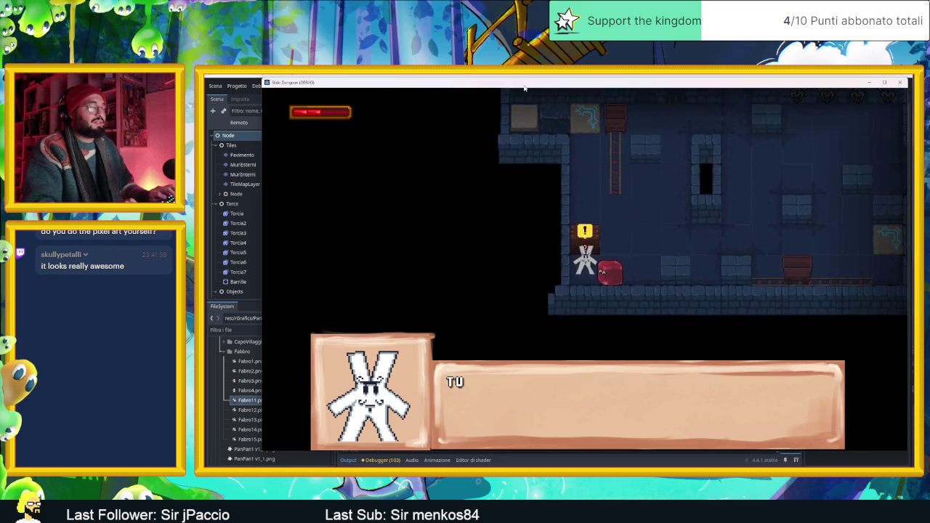
{"action": "key", "text": "space"}
{"action": "key", "text": "space"}
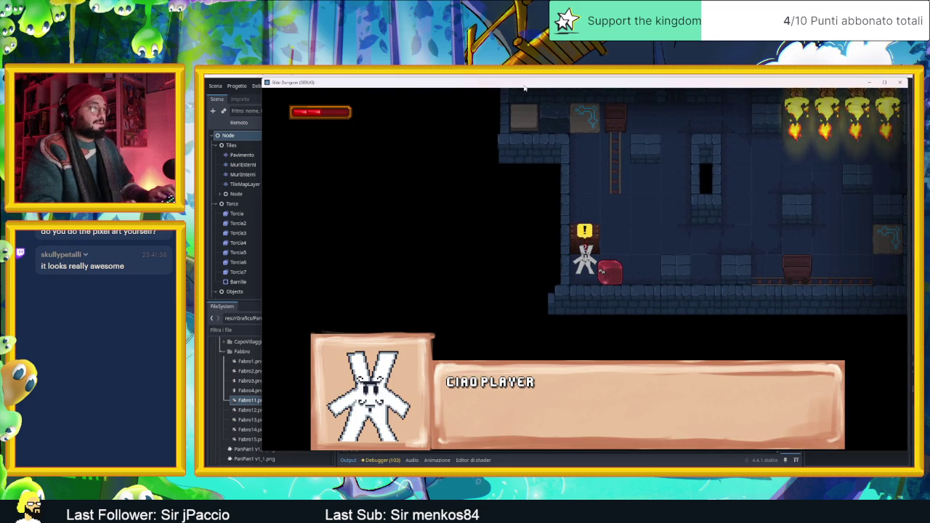
{"action": "key", "text": "space"}
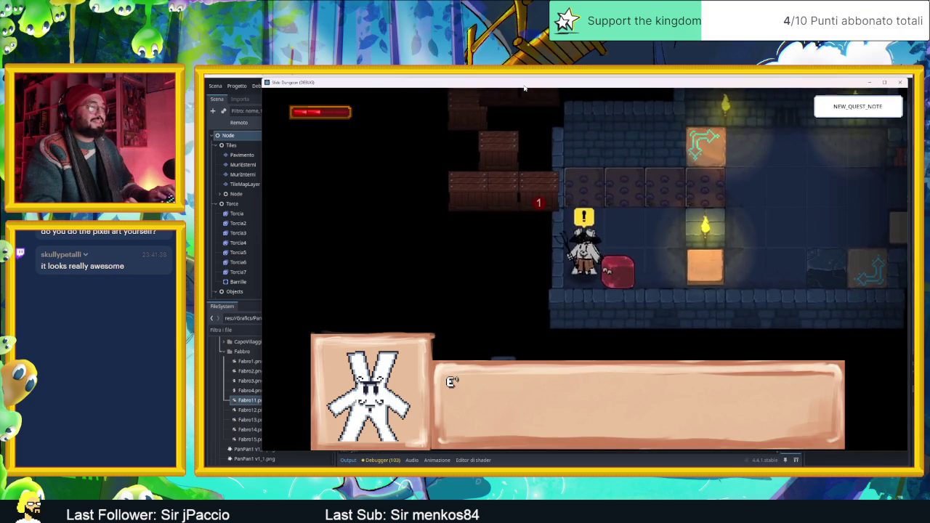
{"action": "key", "text": "space"}
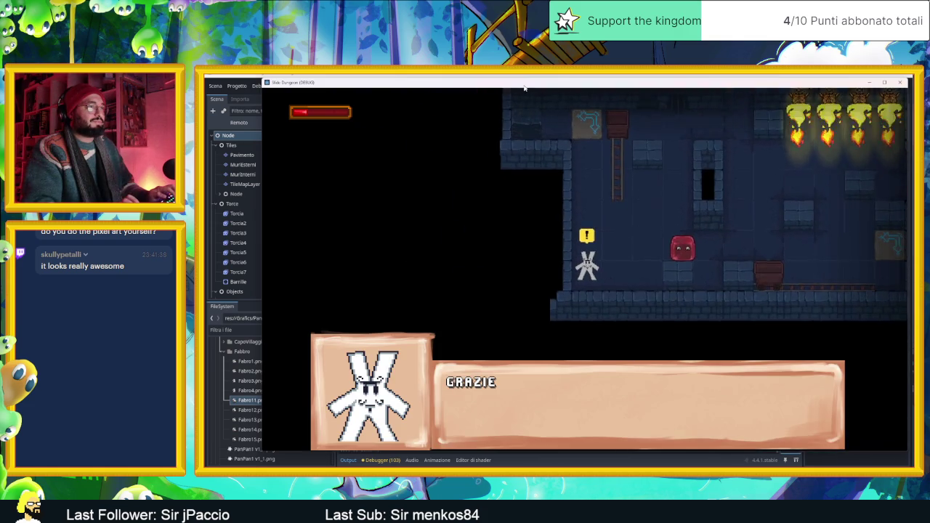
{"action": "key", "text": "space"}
{"action": "key", "text": "space"}
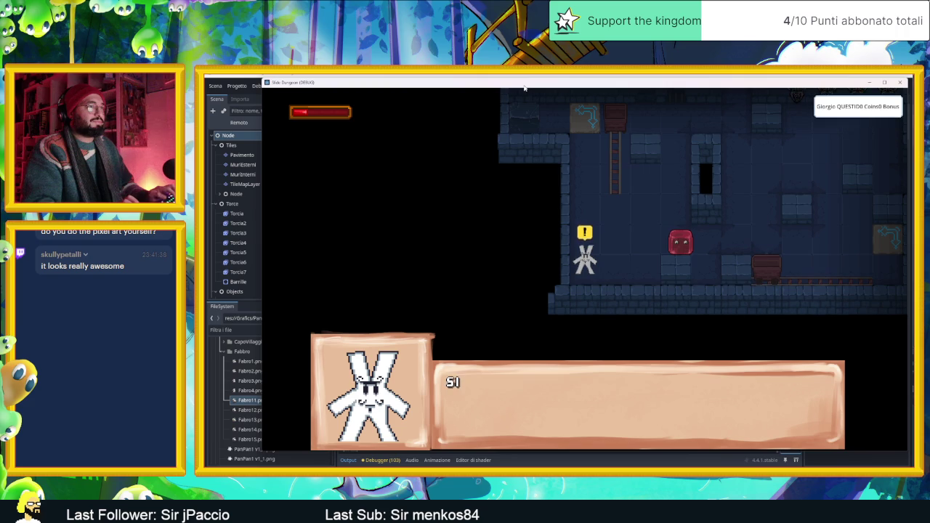
{"action": "key", "text": "space"}
{"action": "key", "text": "space"}
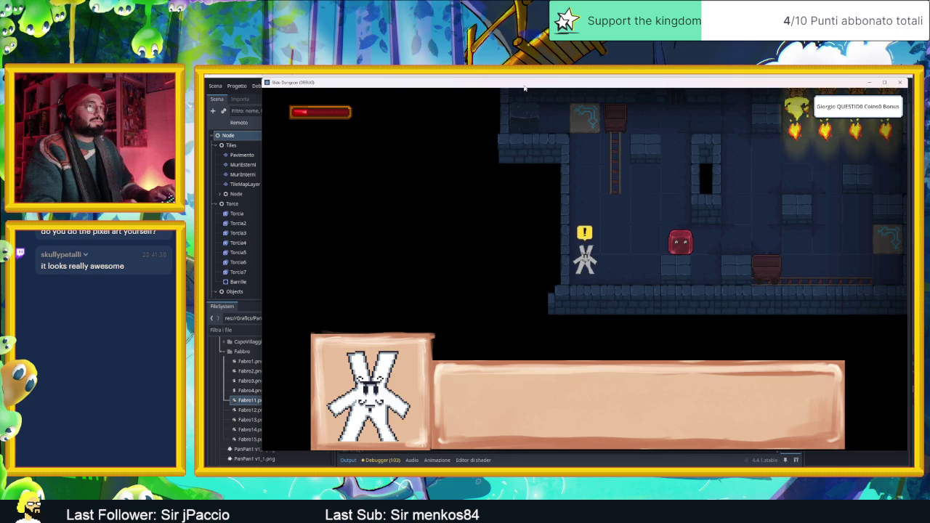
{"action": "key", "text": "space"}
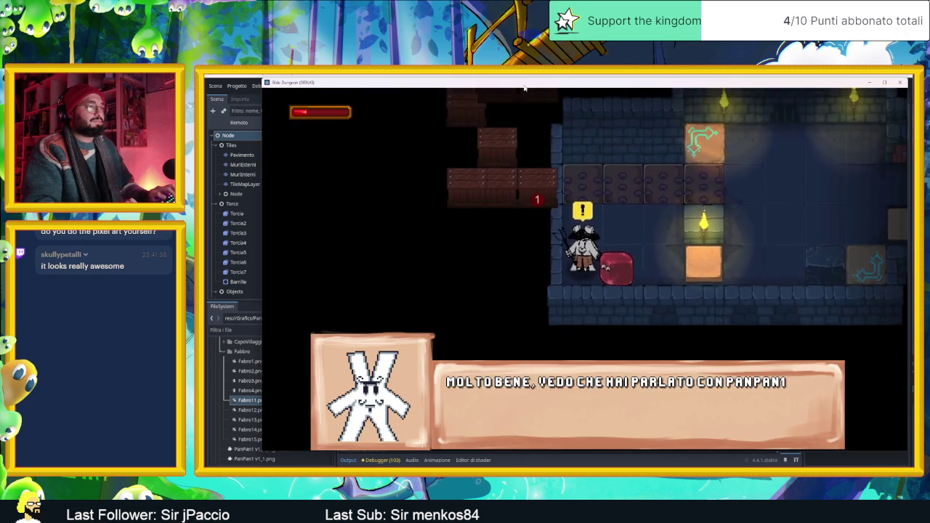
Step: Finish the rabbit's dialogue, then slide the slime into its room and stop beside the cart
{"action": "key", "text": "space"}
{"action": "key", "text": "space"}
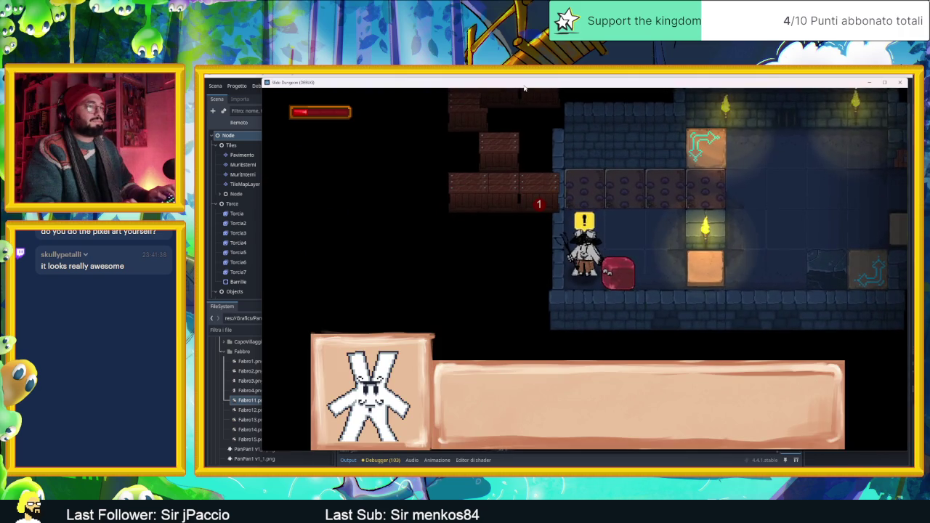
{"action": "key", "text": "space"}
{"action": "key", "text": "space"}
{"action": "key", "text": "Right"}
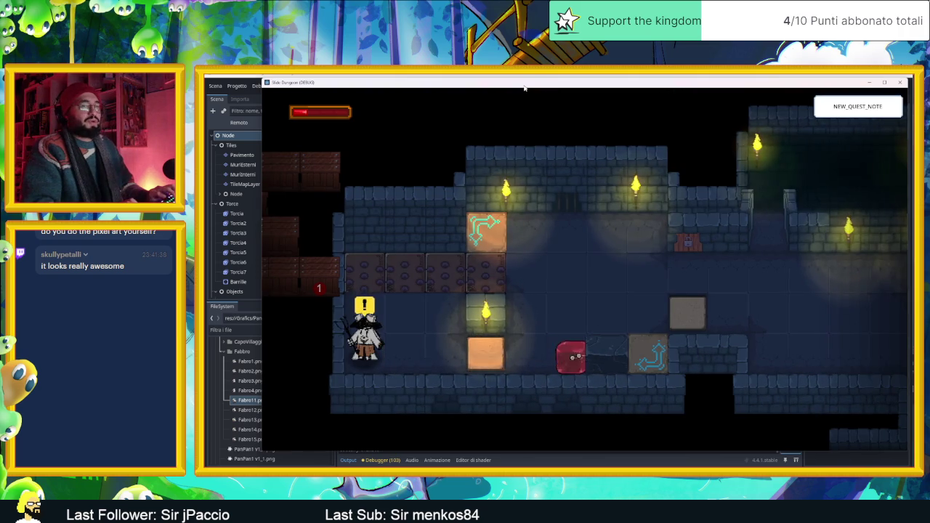
{"action": "key", "text": "Right"}
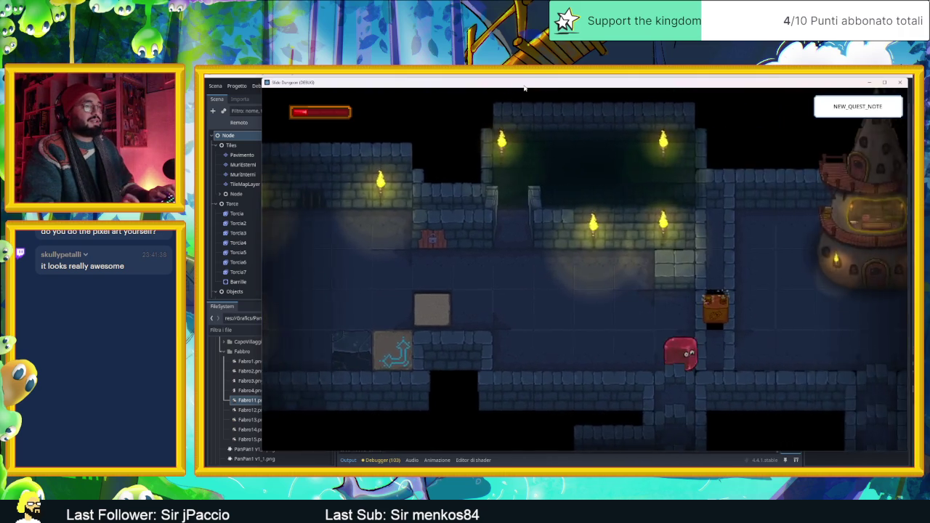
{"action": "key", "text": "Down"}
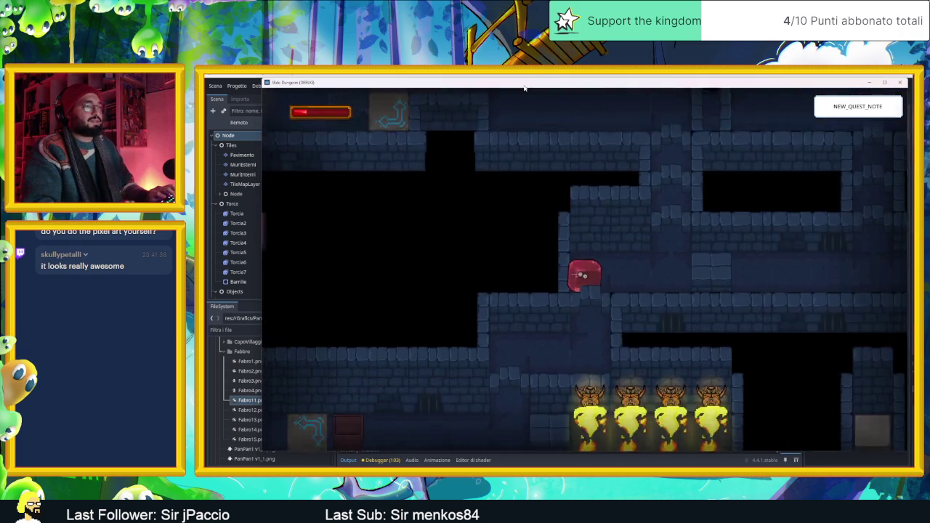
{"action": "key", "text": "Left"}
{"action": "key", "text": "Right"}
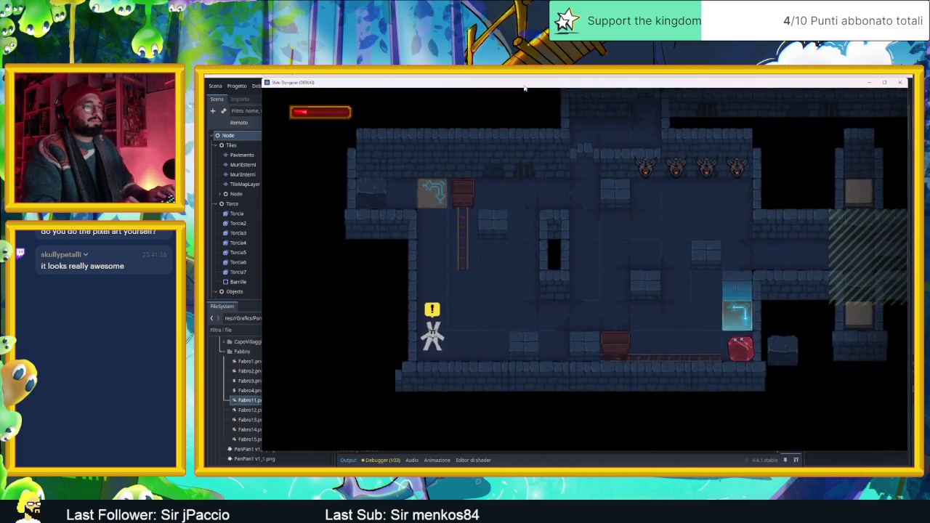
{"action": "key", "text": "Left"}
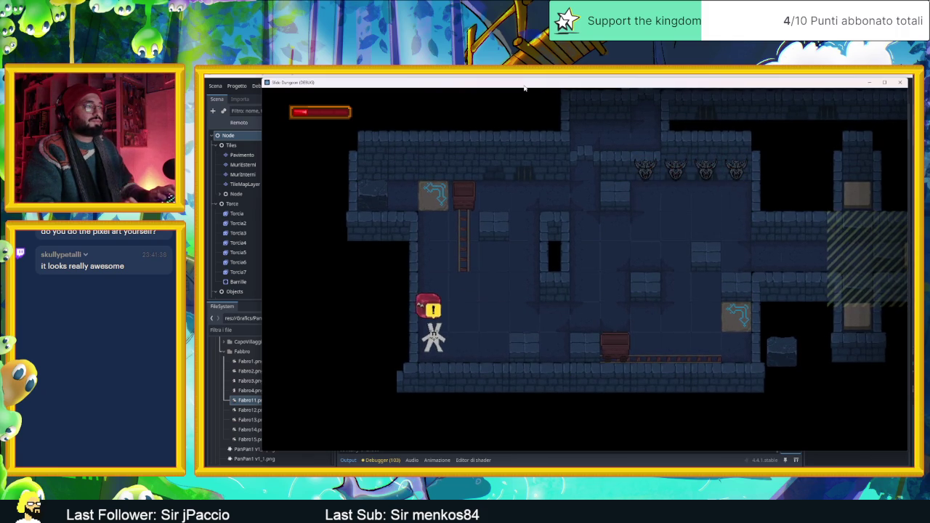
Step: Slide the slime around the room and past the cart to collect the coins
{"action": "key", "text": "Right"}
{"action": "key", "text": "Up"}
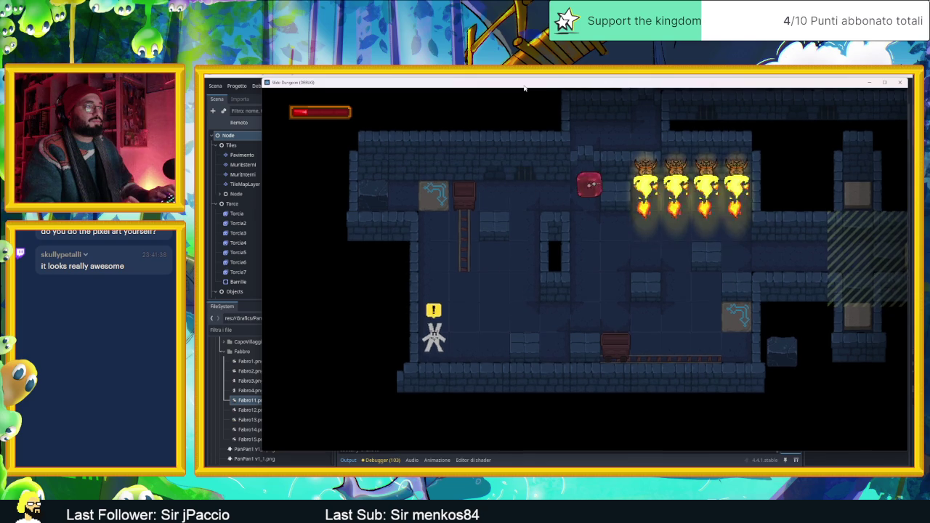
{"action": "key", "text": "Down"}
{"action": "key", "text": "Left"}
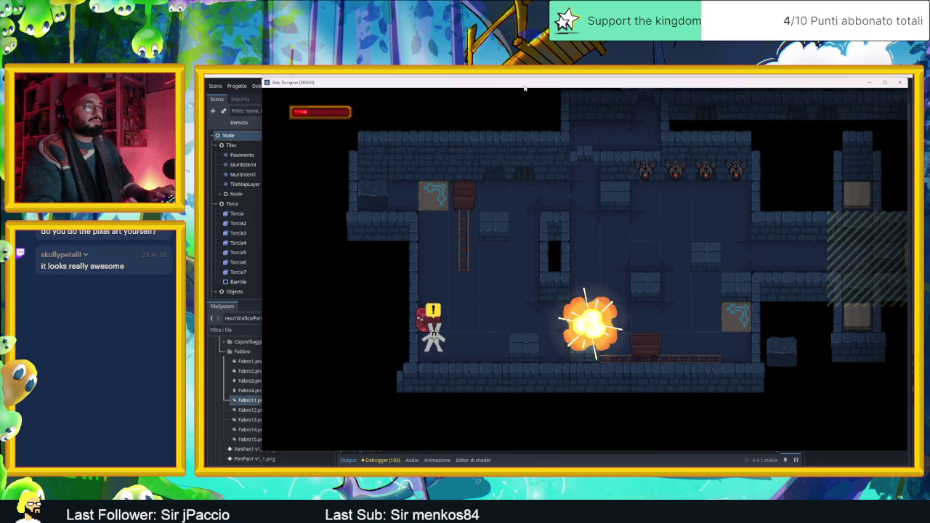
{"action": "key", "text": "Right"}
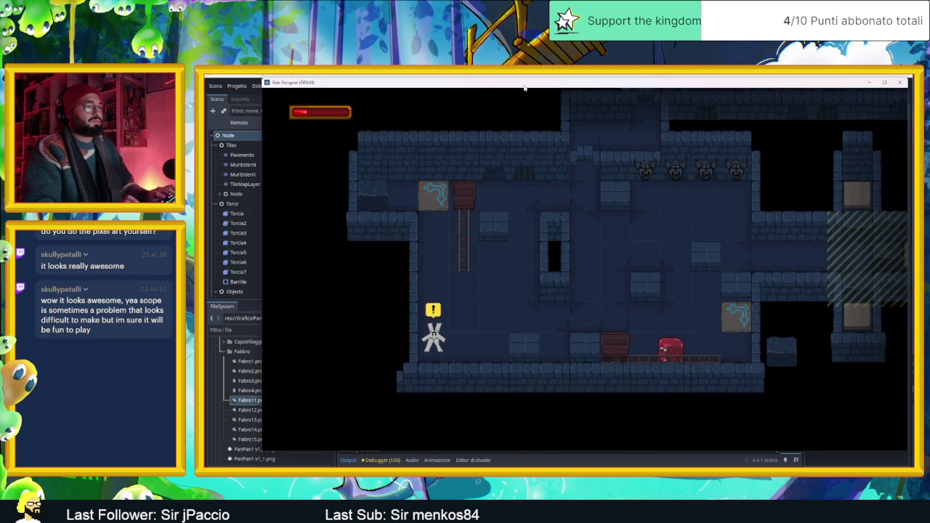
{"action": "key", "text": "Down"}
{"action": "key", "text": "Right"}
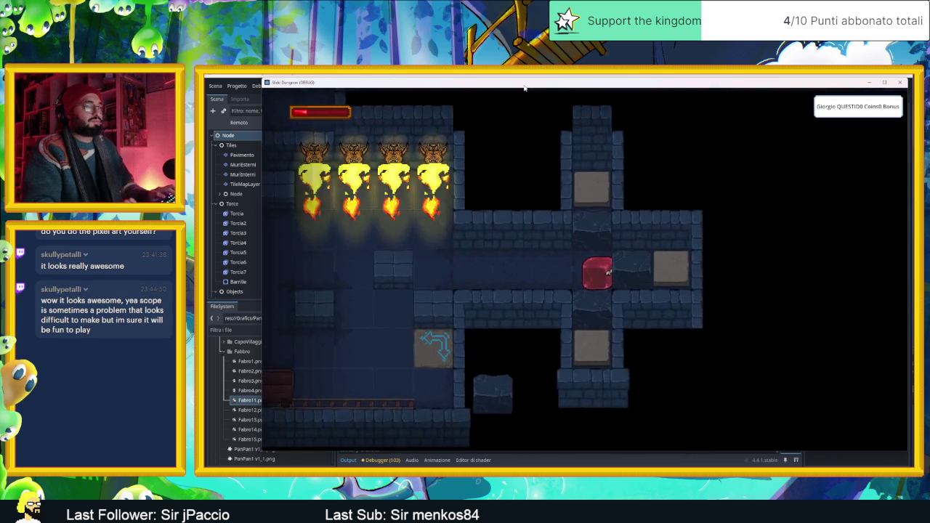
Step: Slide the red blob down into the tower room, then stop the running game
{"action": "key", "text": "Left"}
{"action": "key", "text": "Up"}
{"action": "key", "text": "Down"}
{"action": "key", "text": "Up"}
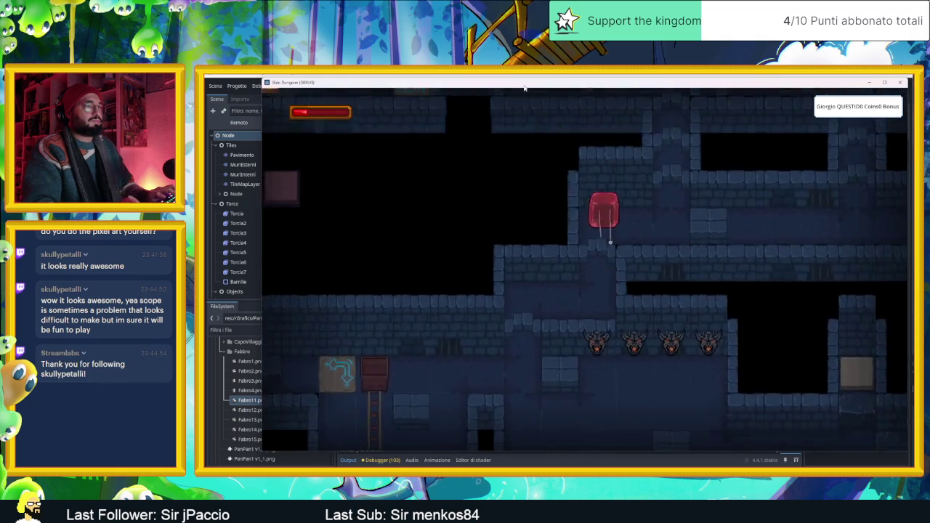
{"action": "key", "text": "Right"}
{"action": "key", "text": "Down"}
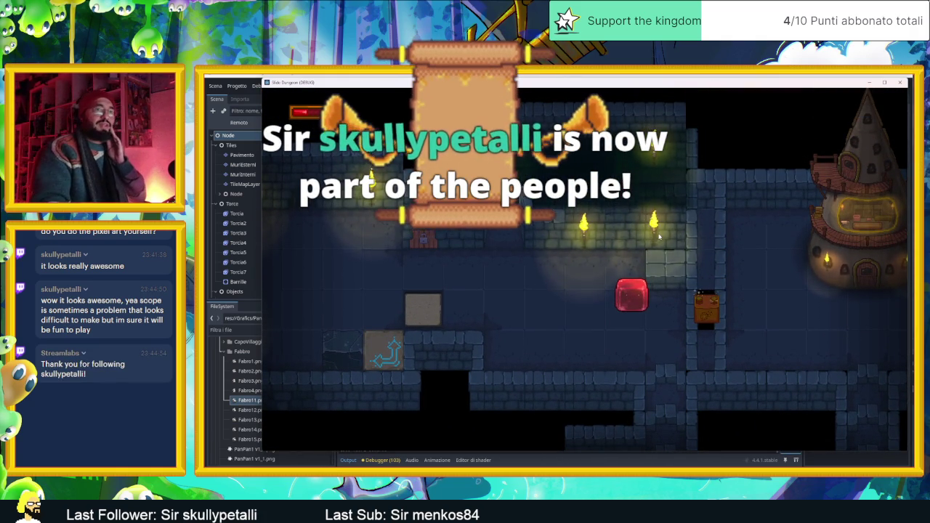
{"action": "left_click", "coordinate": [899, 83]}
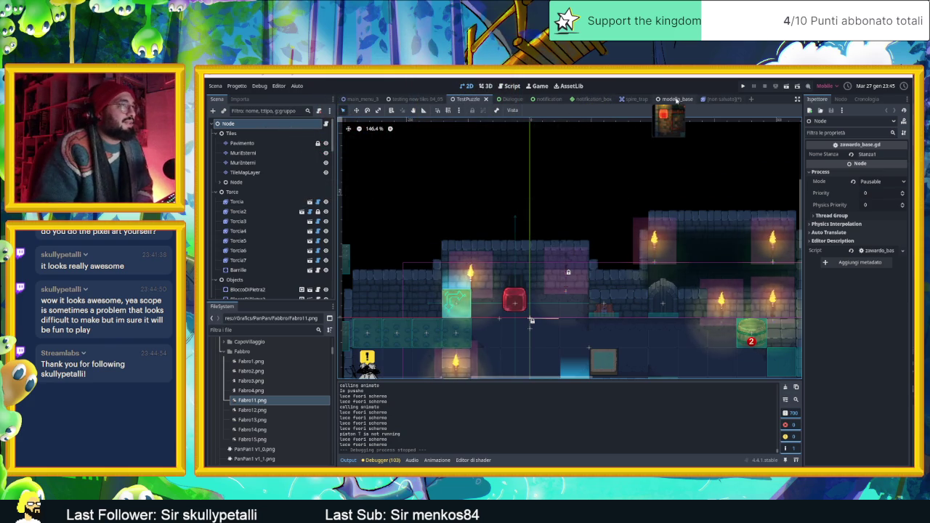
Step: Switch to the testing new tiles 04_05 scene, zoom out on its whole dungeon, and save and run it
{"action": "left_click", "coordinate": [677, 99]}
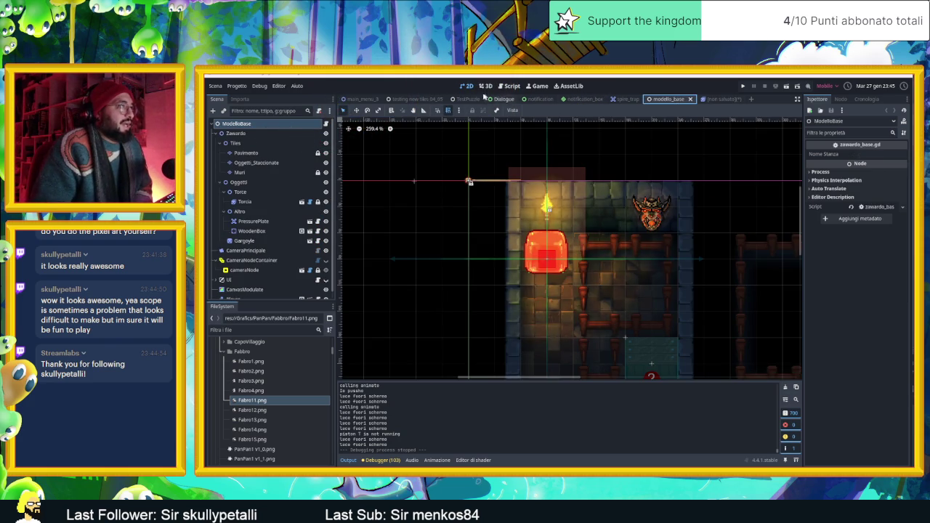
{"action": "left_click", "coordinate": [419, 98]}
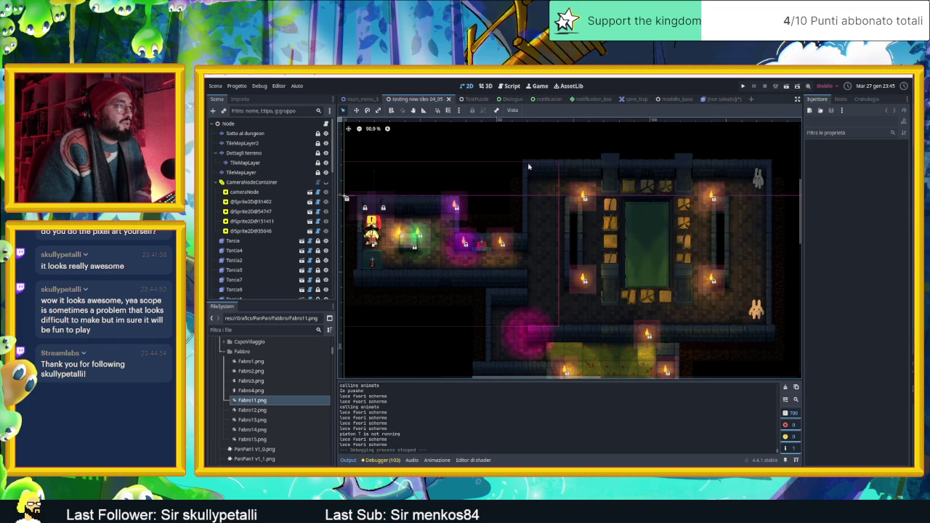
{"action": "scroll", "coordinate": [592, 258], "scroll_direction": "down", "scroll_amount": 5}
{"action": "left_click_drag", "start_coordinate": [631, 275], "coordinate": [574, 241]}
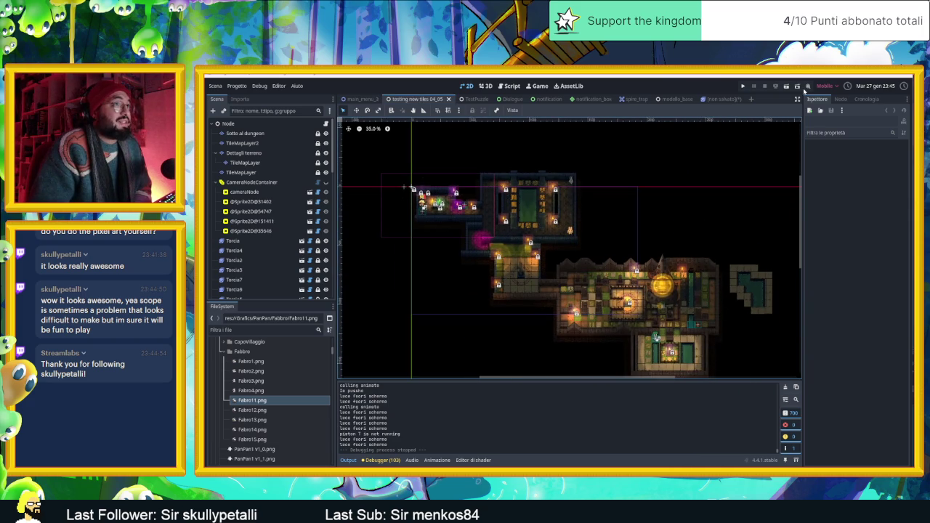
{"action": "left_click", "coordinate": [785, 86]}
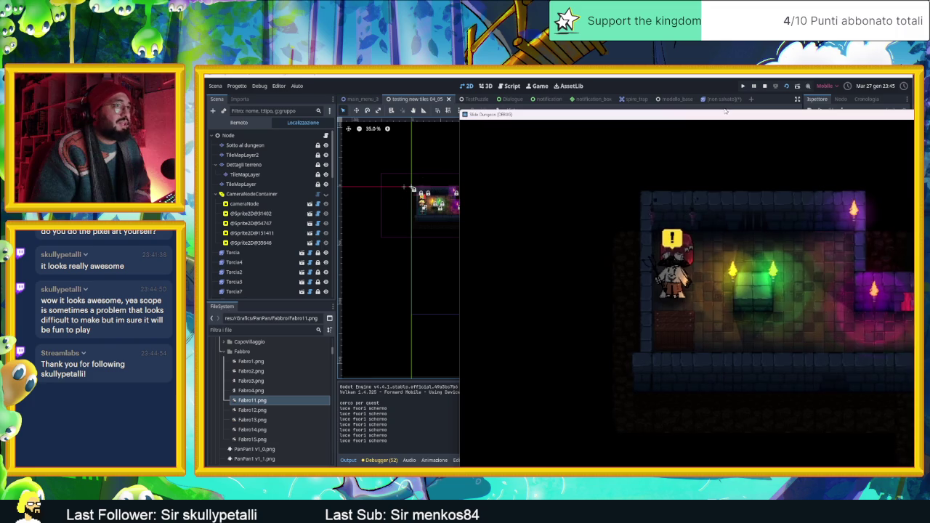
Step: Place the game window over the editor and walk the character down into the next room
{"action": "left_click_drag", "start_coordinate": [708, 118], "coordinate": [463, 94]}
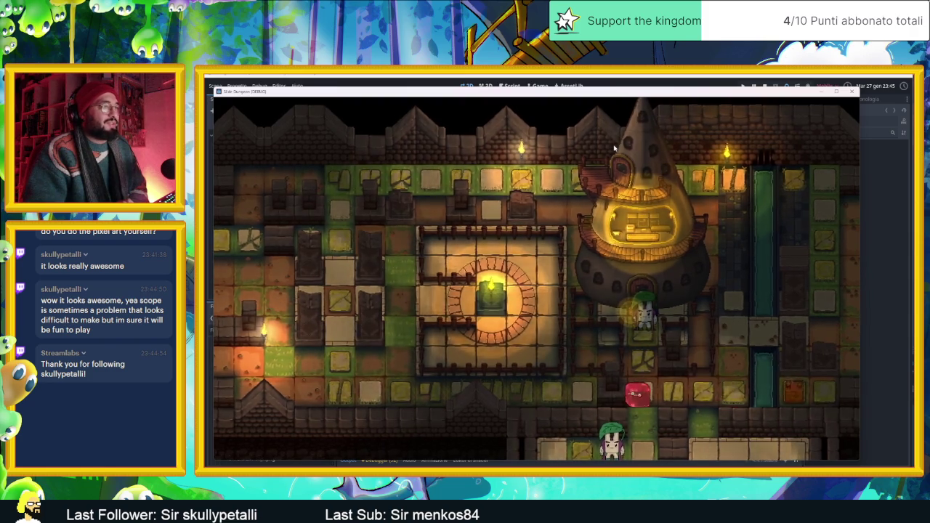
{"action": "key", "text": "Down"}
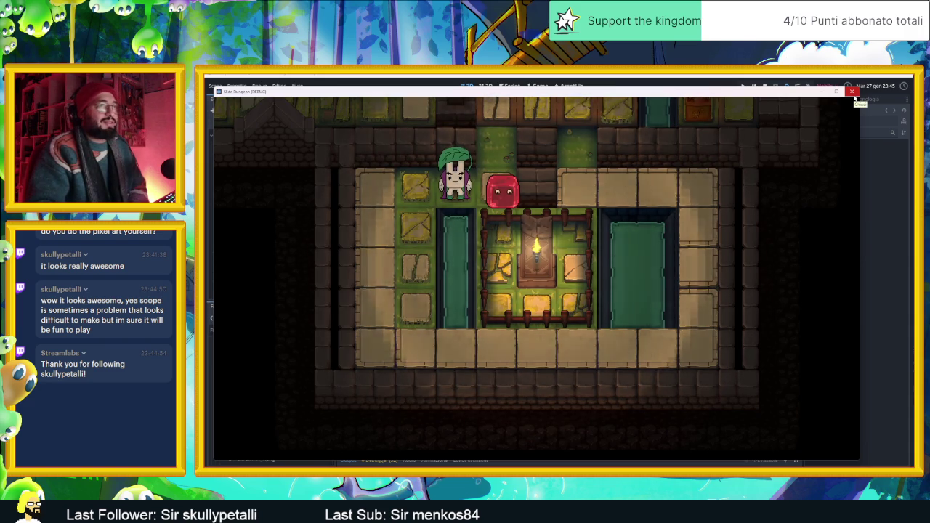
Step: Close the test game, zoom the level view in, and switch to the Fabbro sprite folder
{"action": "left_click", "coordinate": [852, 93]}
{"action": "left_click_drag", "start_coordinate": [711, 270], "coordinate": [697, 249]}
{"action": "scroll", "coordinate": [698, 245], "scroll_direction": "up", "scroll_amount": 6}
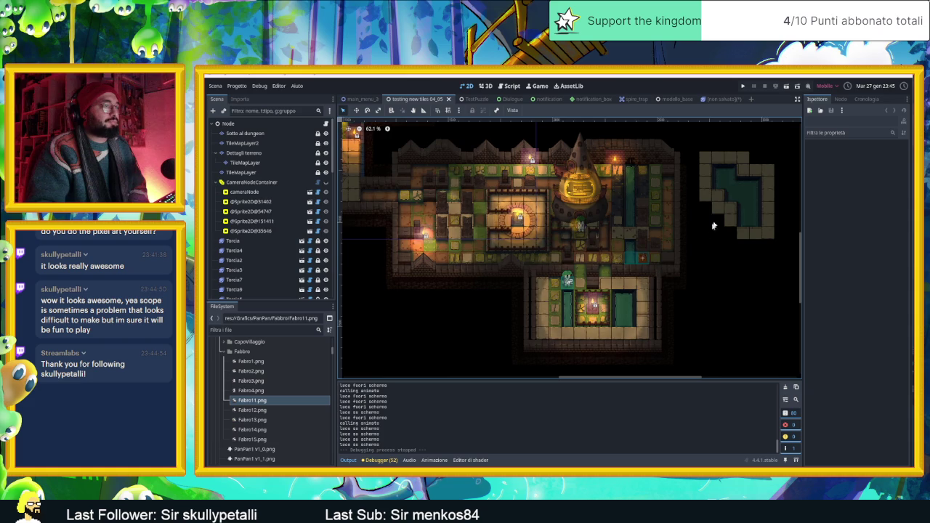
{"action": "key", "text": "alt+Tab"}
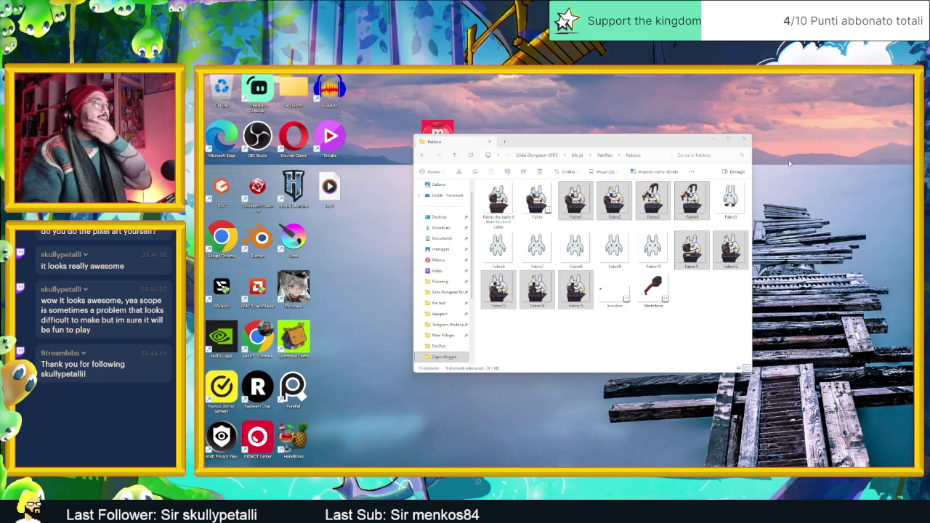
Step: Open PanPan > Capovillaggio in File Explorer, then save fabro.aseprite in Aseprite
{"action": "left_click", "coordinate": [603, 155]}
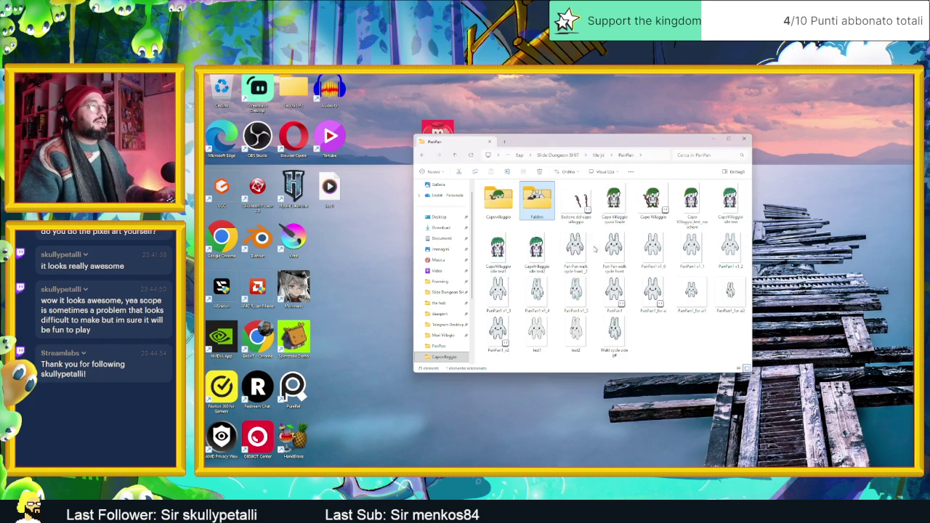
{"action": "double_click", "coordinate": [498, 200]}
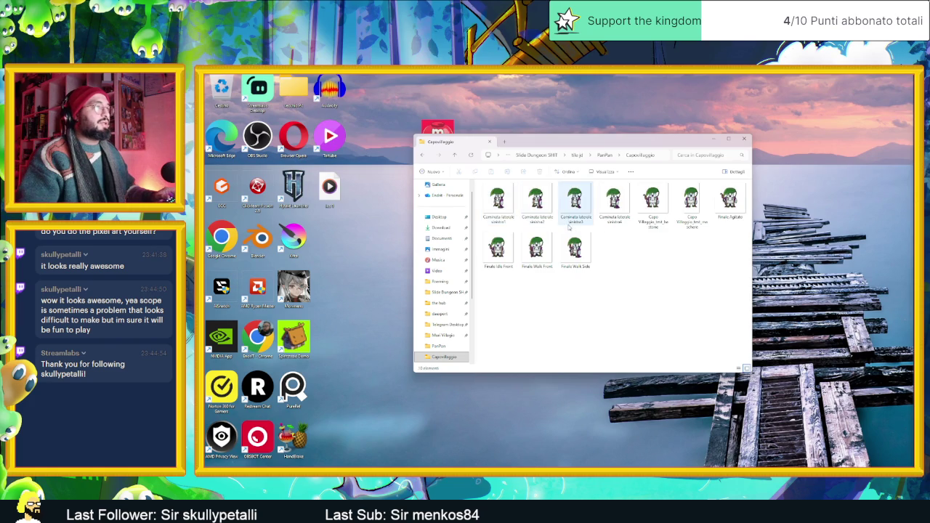
{"action": "key", "text": "alt+Tab"}
{"action": "key", "text": "ctrl+s"}
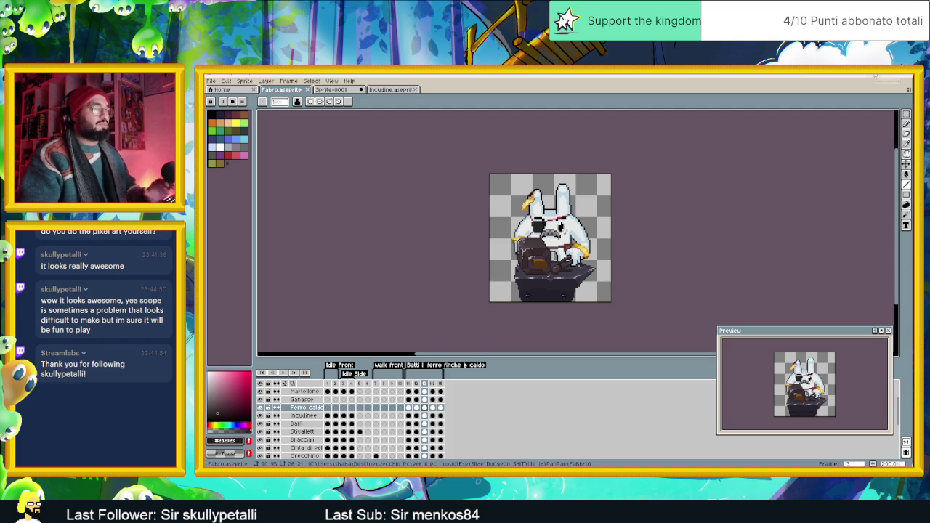
Step: Browse Aseprite's recent sprite files, then move on to Godot and the Discord chat-ita channel
{"action": "left_click", "coordinate": [875, 75]}
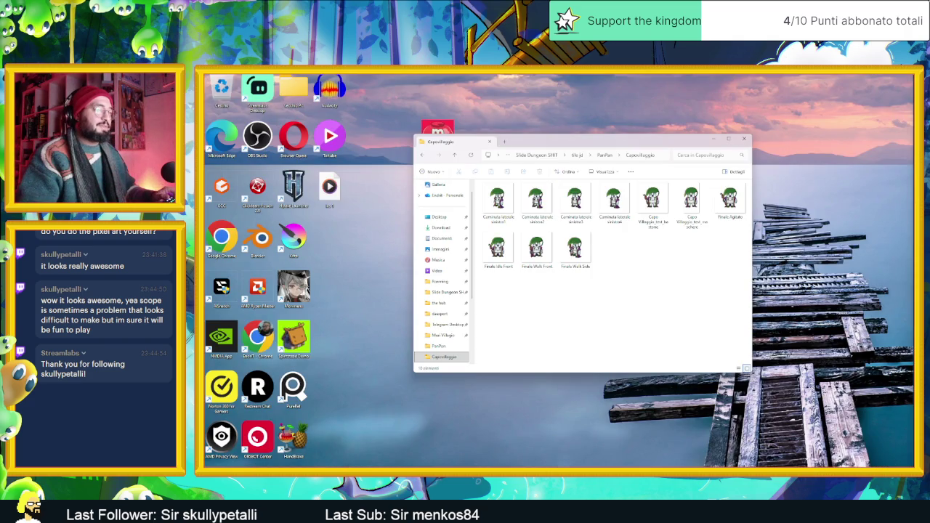
{"action": "key", "text": "alt+Tab"}
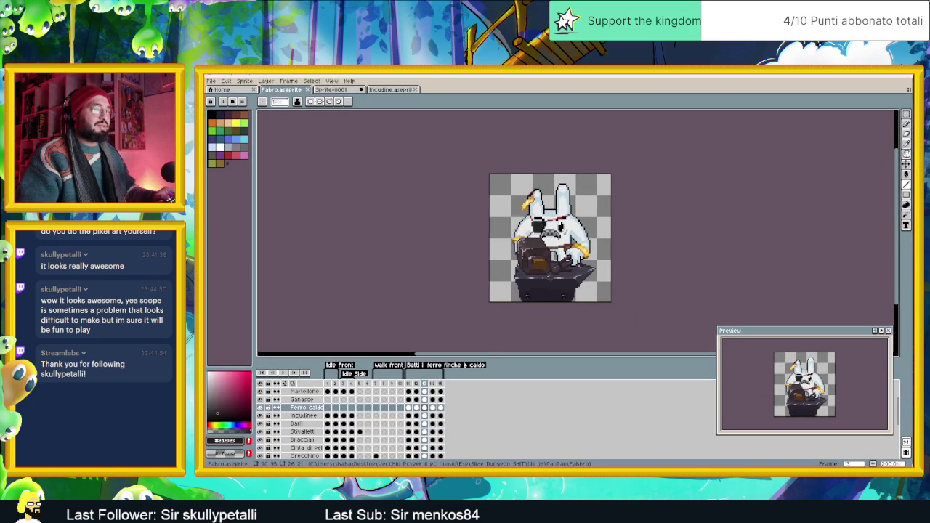
{"action": "left_click", "coordinate": [217, 81]}
{"action": "mouse_move", "coordinate": [229, 105]}
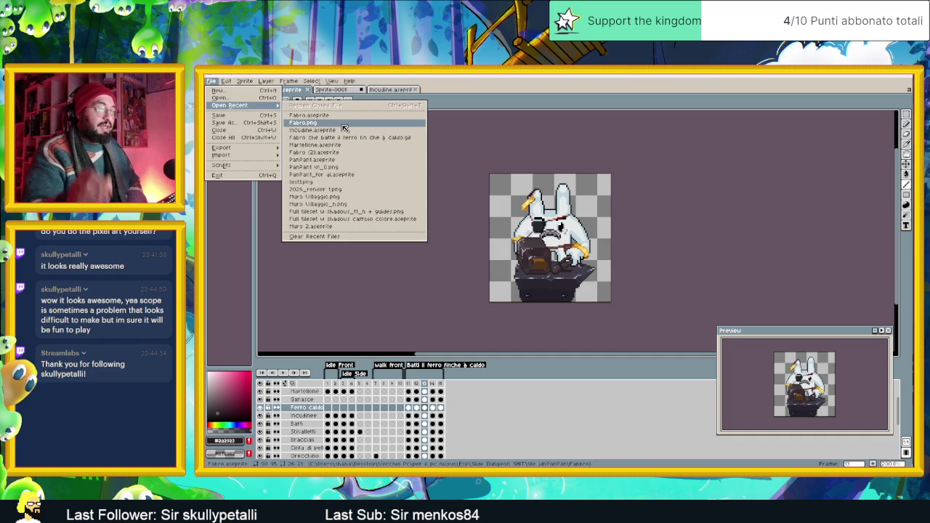
{"action": "key", "text": "alt+Tab"}
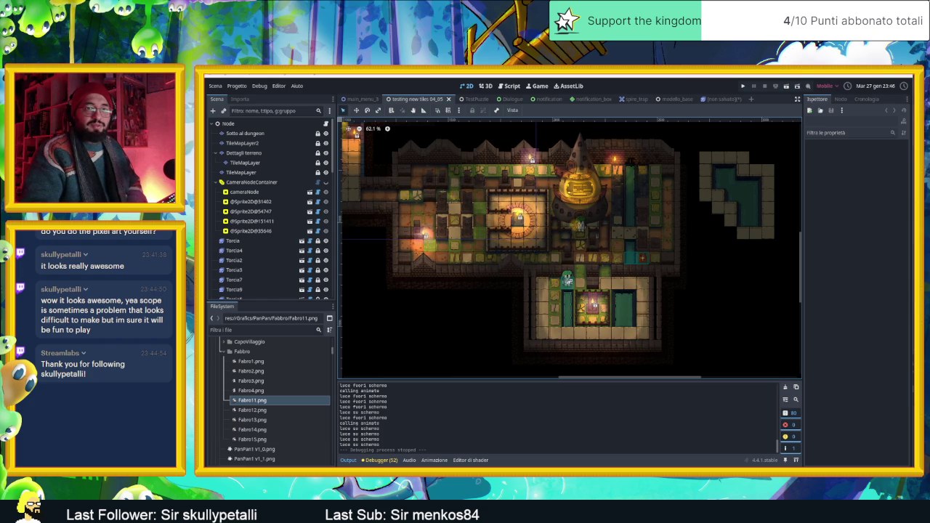
{"action": "key", "text": "alt+Tab"}
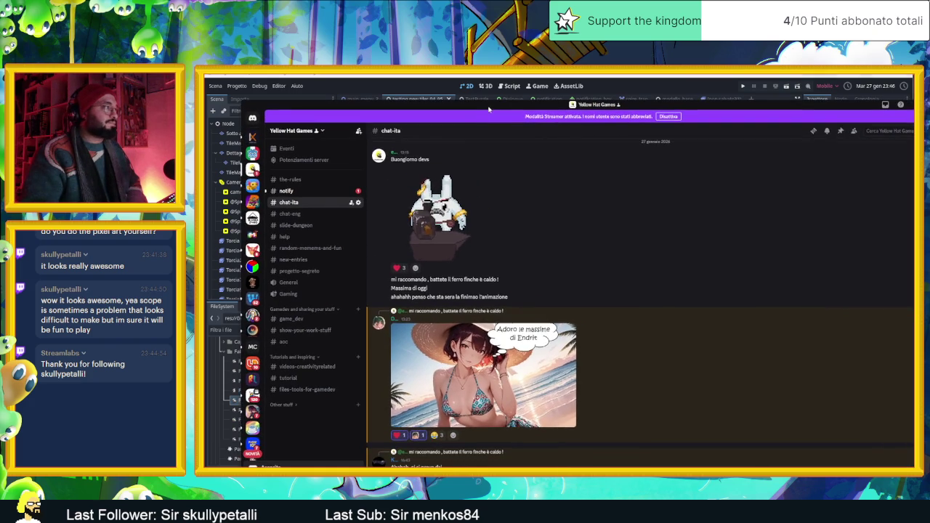
{"action": "left_click", "coordinate": [308, 213]}
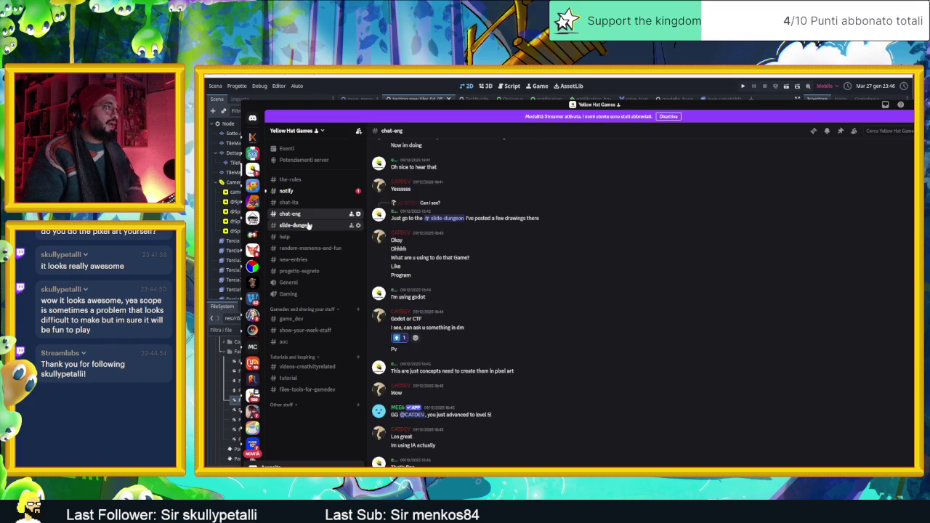
{"action": "left_click", "coordinate": [294, 225]}
{"action": "scroll", "coordinate": [627, 268], "scroll_direction": "up", "scroll_amount": 10}
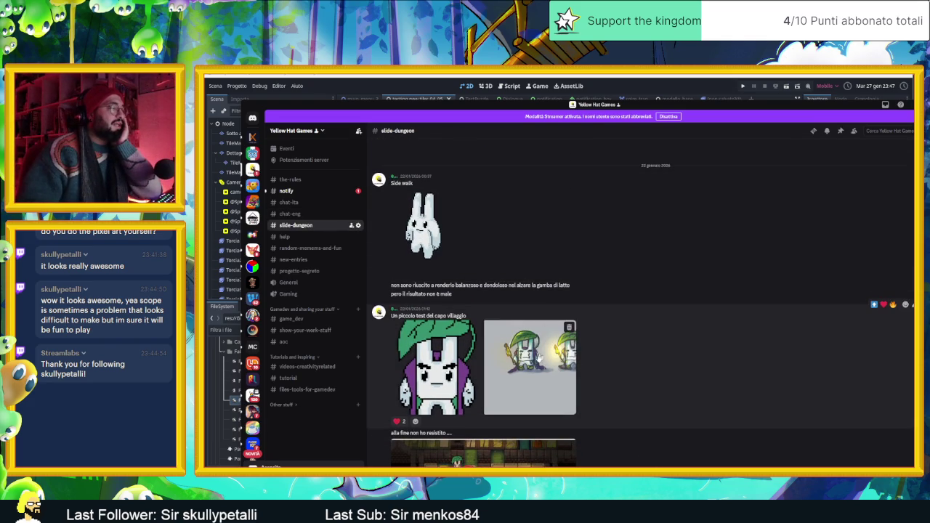
{"action": "left_click", "coordinate": [530, 360]}
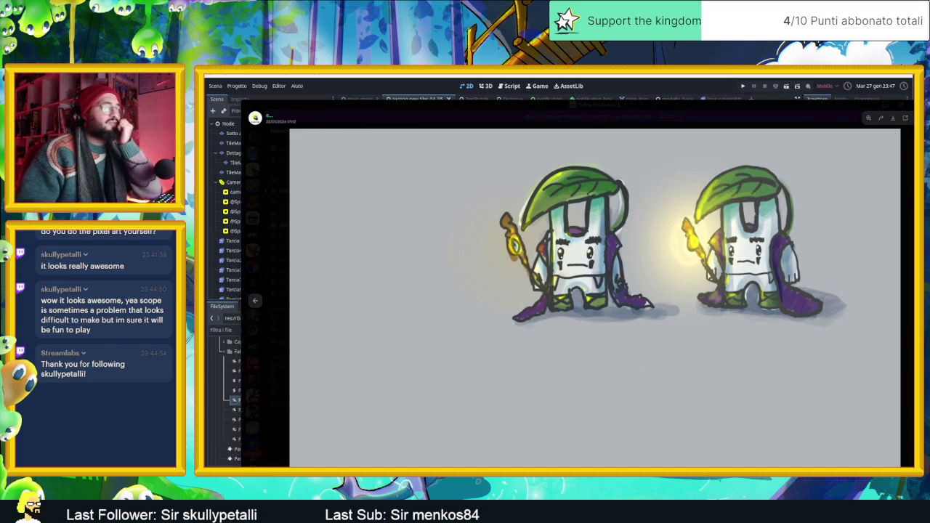
{"action": "key", "text": "Escape"}
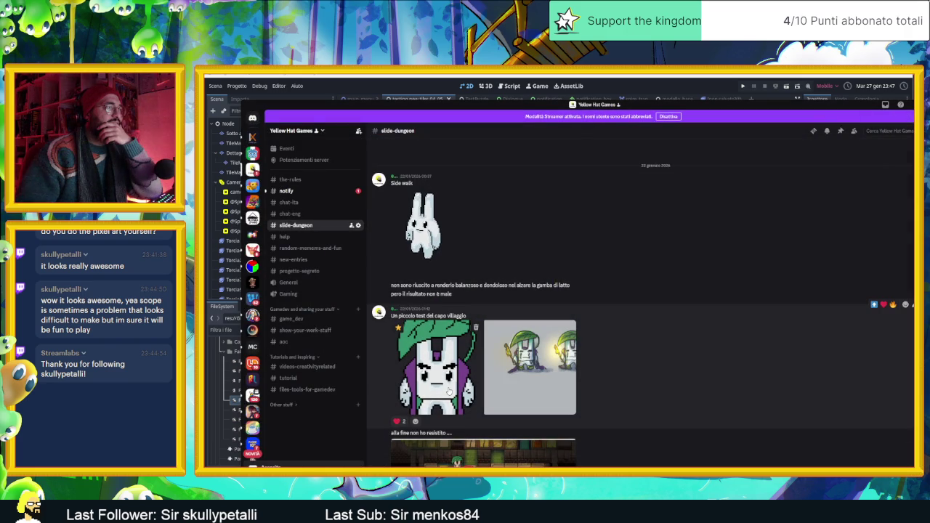
{"action": "scroll", "coordinate": [467, 374], "scroll_direction": "down", "scroll_amount": 3}
{"action": "scroll", "coordinate": [468, 375], "scroll_direction": "down", "scroll_amount": 8}
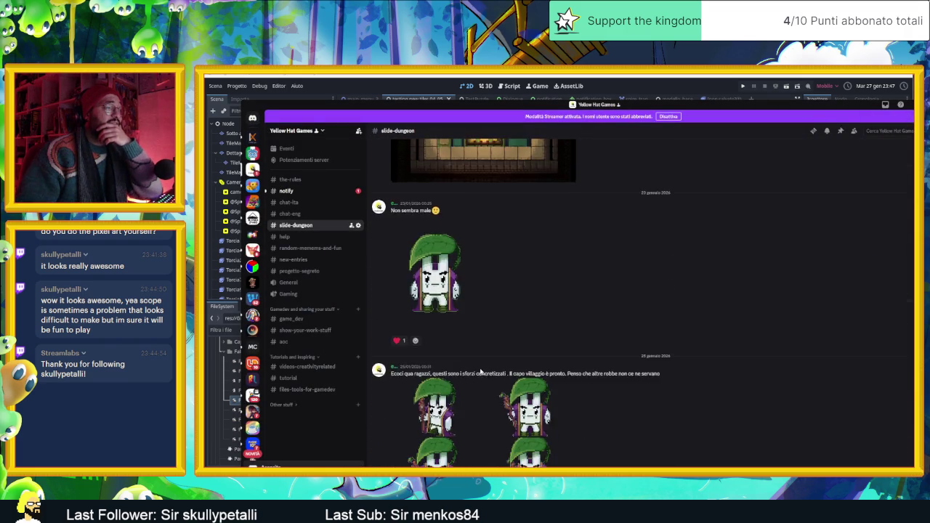
{"action": "left_click", "coordinate": [473, 320]}
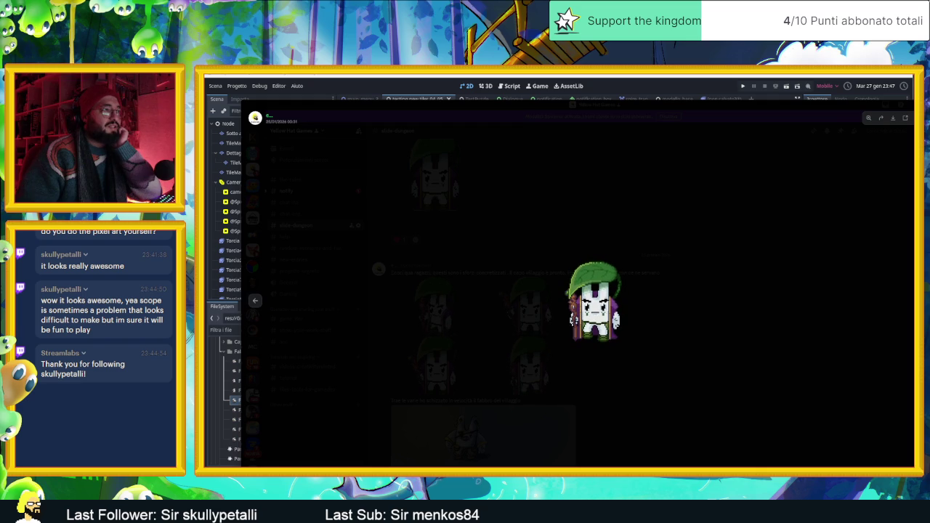
{"action": "left_click", "coordinate": [754, 313]}
{"action": "scroll", "coordinate": [452, 303], "scroll_direction": "down", "scroll_amount": 4}
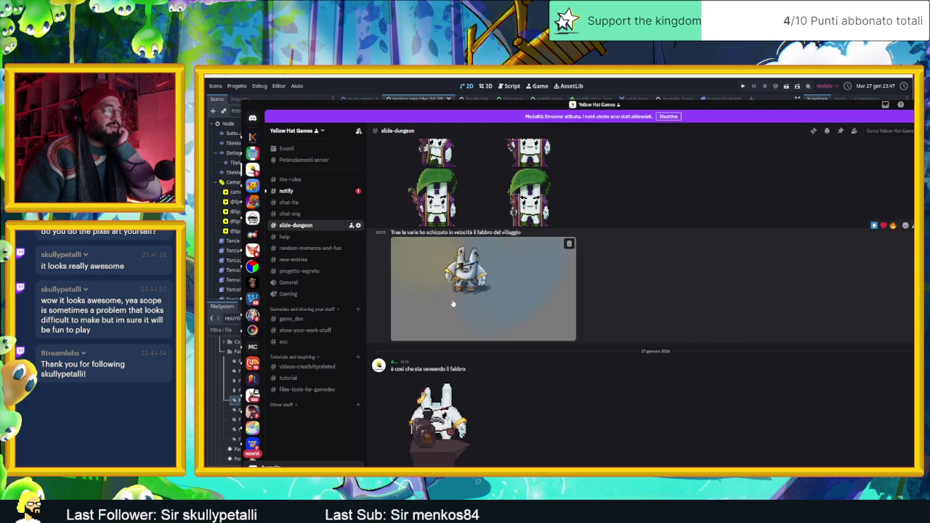
{"action": "left_click", "coordinate": [452, 303]}
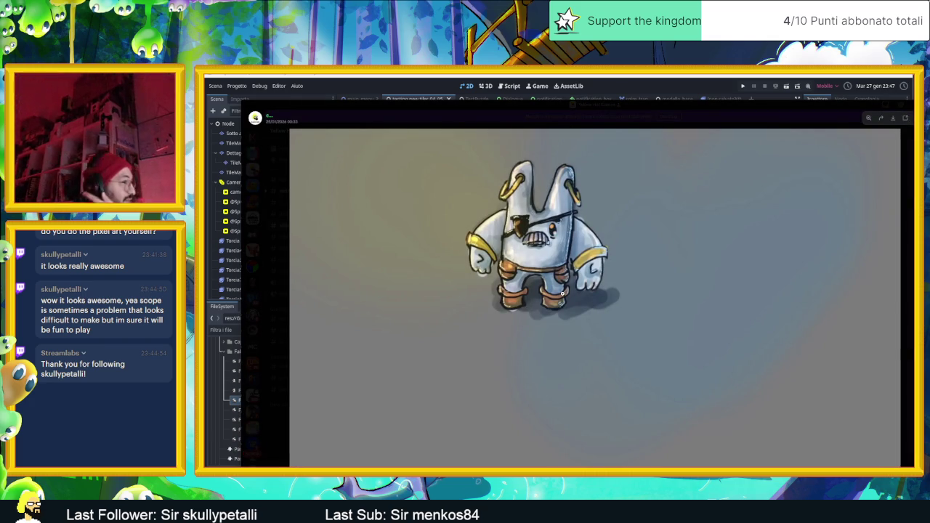
{"action": "left_click", "coordinate": [659, 122]}
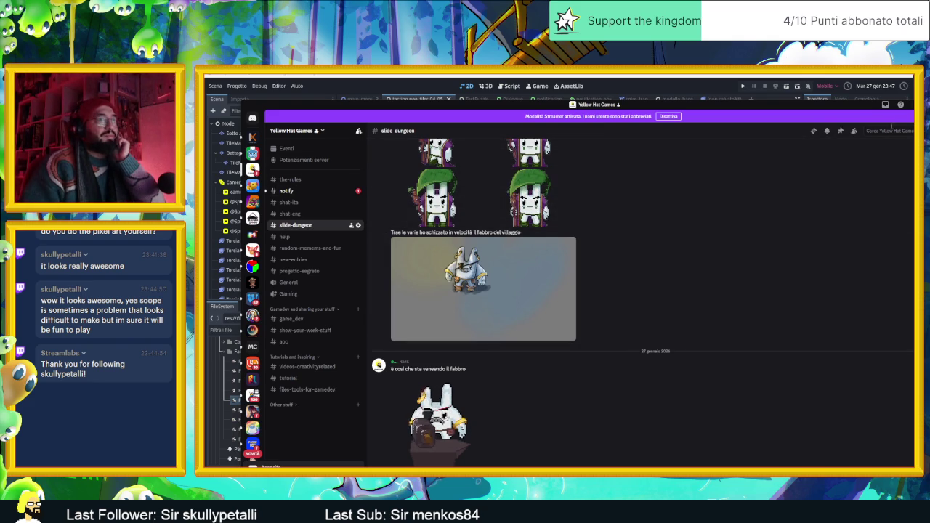
{"action": "key", "text": "super+Down"}
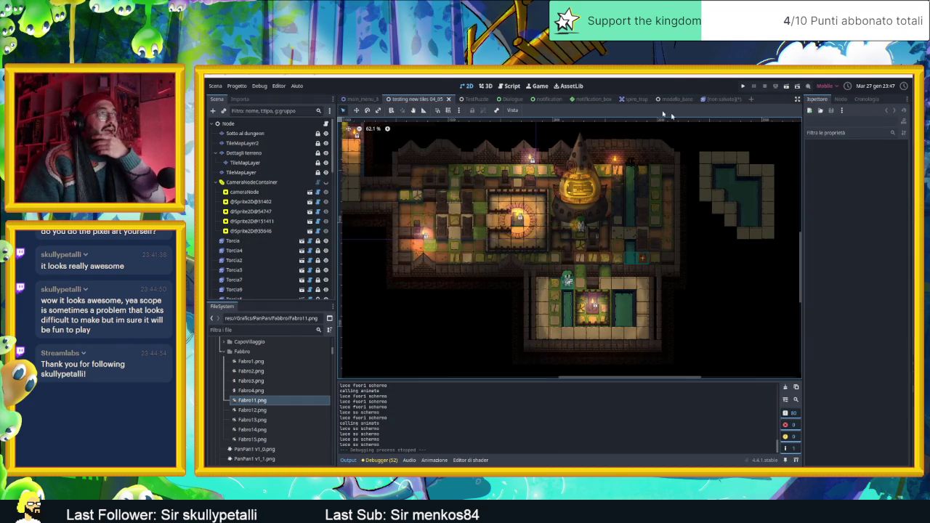
Step: Close Aseprite's recent files list, minimize it, and launch the task board app from Start
{"action": "key", "text": "alt+Tab"}
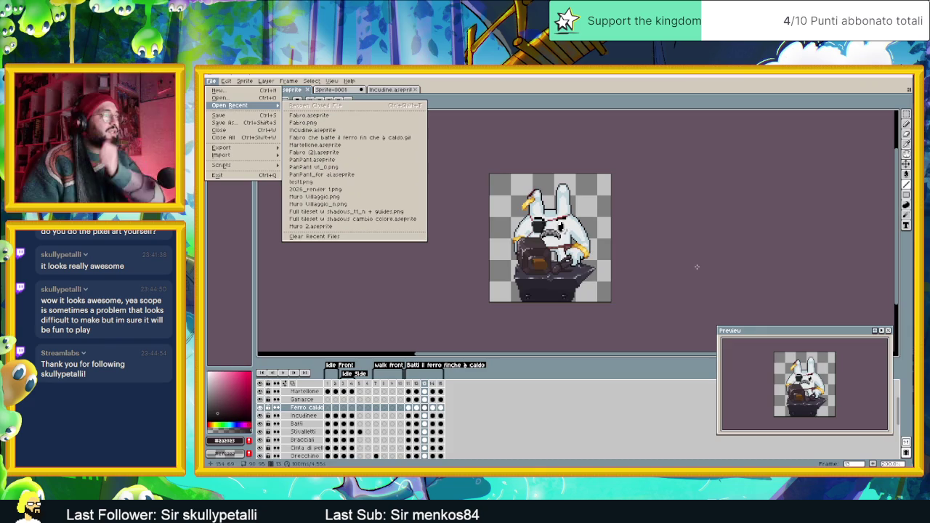
{"action": "left_click", "coordinate": [668, 208]}
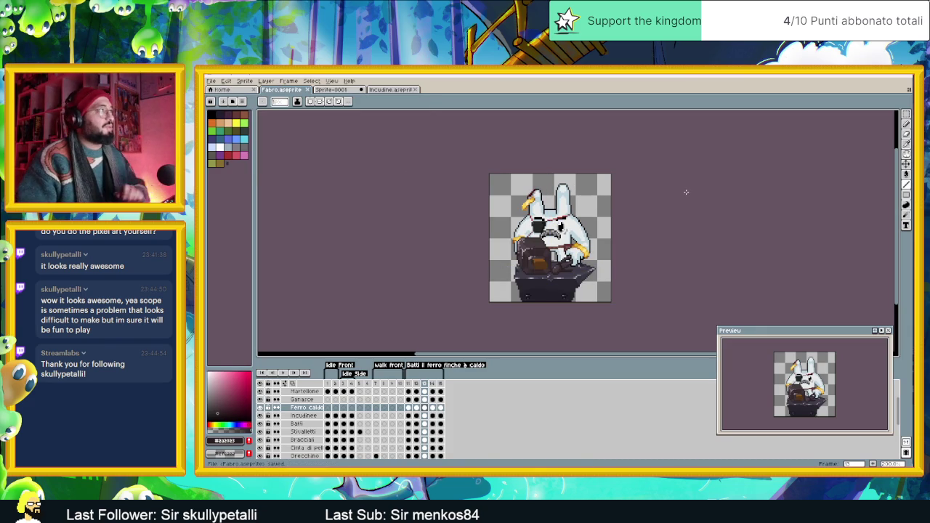
{"action": "left_click", "coordinate": [875, 78]}
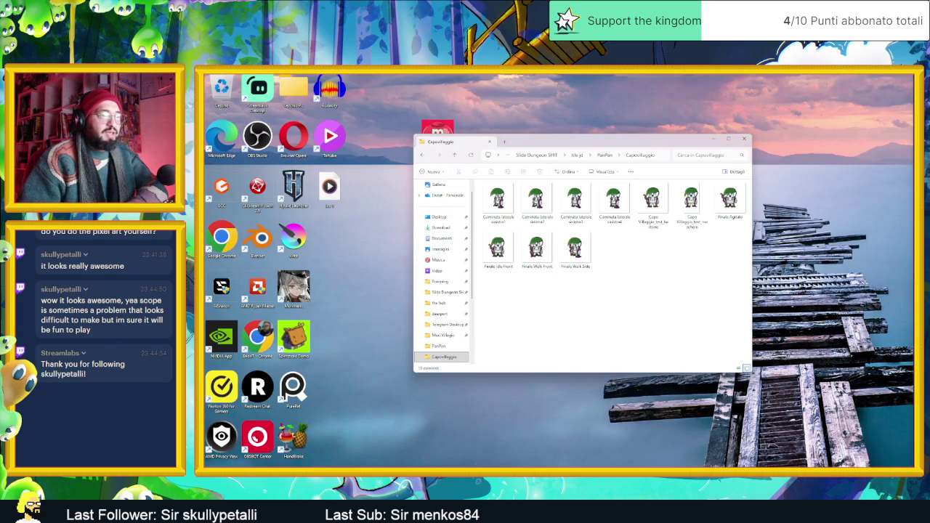
{"action": "key", "text": "super"}
{"action": "left_click", "coordinate": [798, 295]}
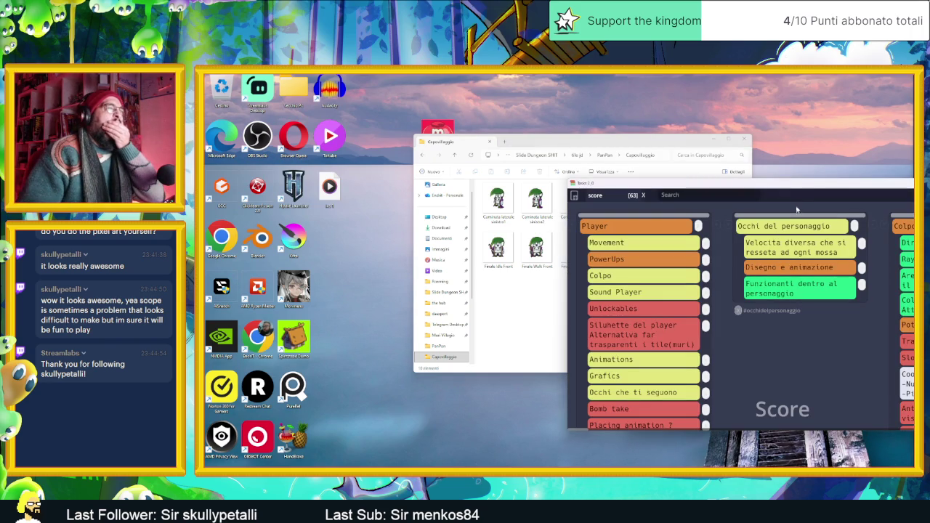
Step: Shift the task board window left and scroll right to the PanPan da disegnare and Tiles da fare columns
{"action": "mouse_move", "coordinate": [805, 185]}
{"action": "left_mouse_down"}
{"action": "mouse_move", "coordinate": [619, 190]}
{"action": "mouse_move", "coordinate": [592, 174]}
{"action": "mouse_move", "coordinate": [592, 76]}
{"action": "left_mouse_up"}
{"action": "scroll", "coordinate": [748, 254], "scroll_direction": "right", "scroll_amount": 5}
{"action": "scroll", "coordinate": [748, 254], "scroll_direction": "right", "scroll_amount": 10}
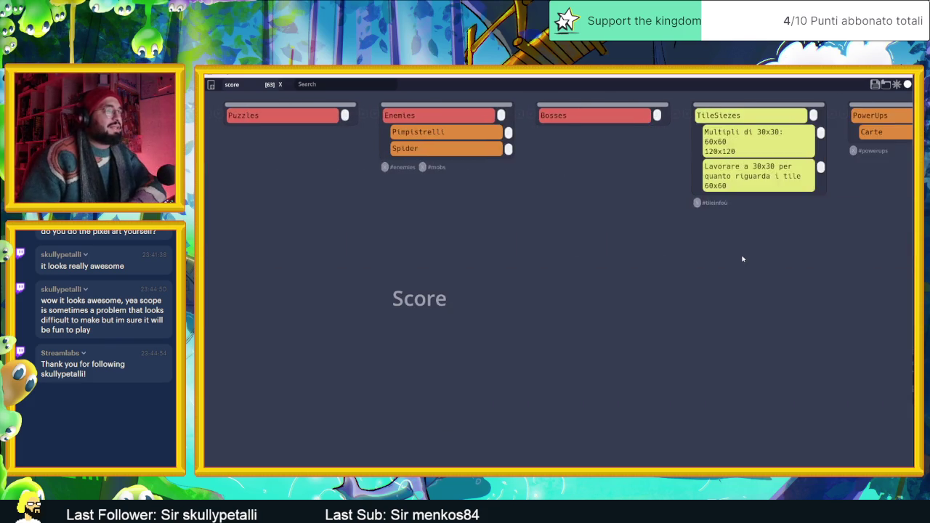
{"action": "scroll", "coordinate": [741, 260], "scroll_direction": "right", "scroll_amount": 15}
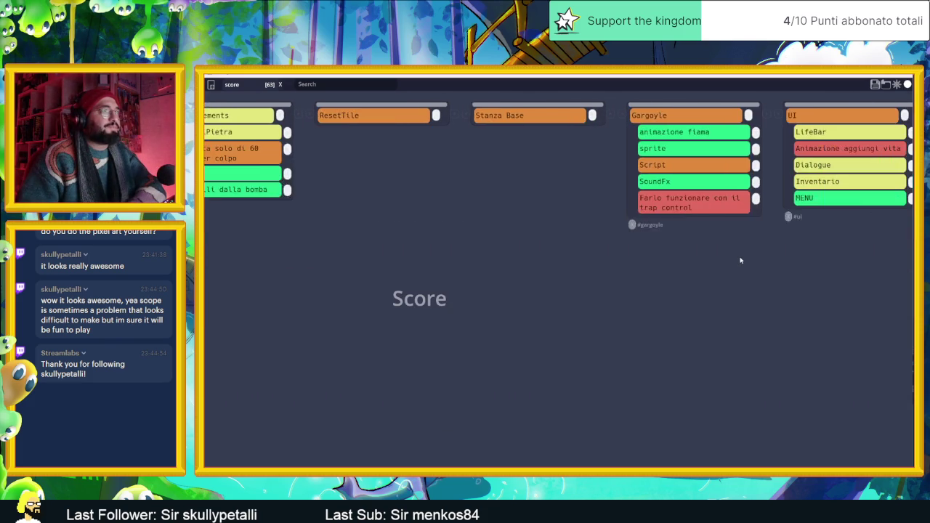
{"action": "scroll", "coordinate": [740, 260], "scroll_direction": "right", "scroll_amount": 4}
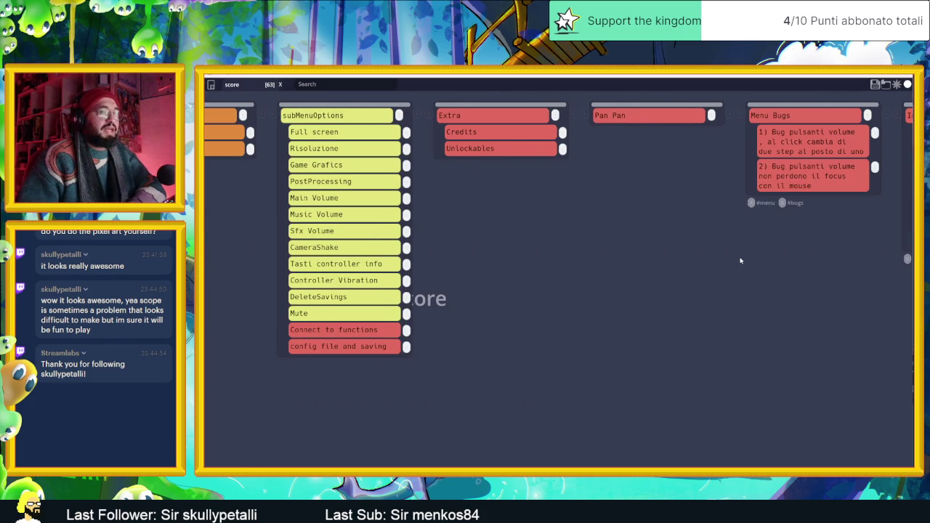
{"action": "scroll", "coordinate": [741, 260], "scroll_direction": "right", "scroll_amount": 15}
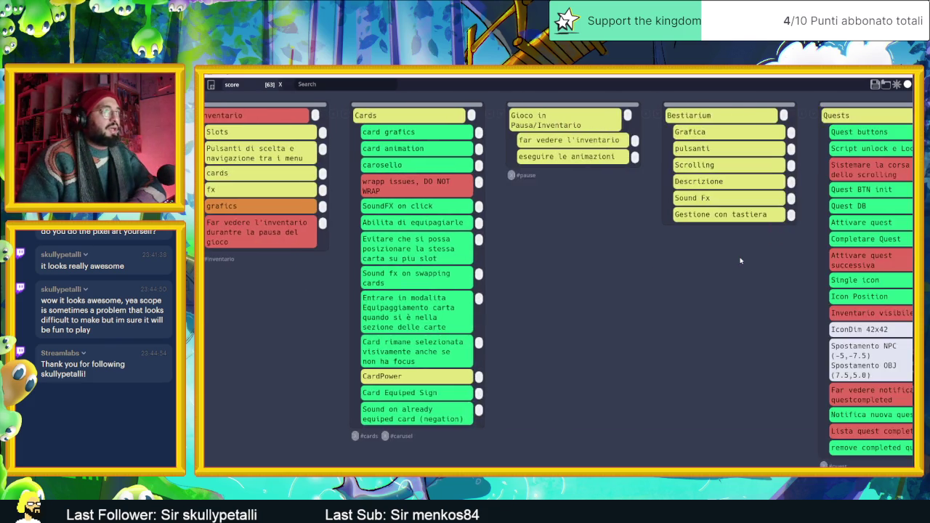
{"action": "scroll", "coordinate": [740, 260], "scroll_direction": "right", "scroll_amount": 15}
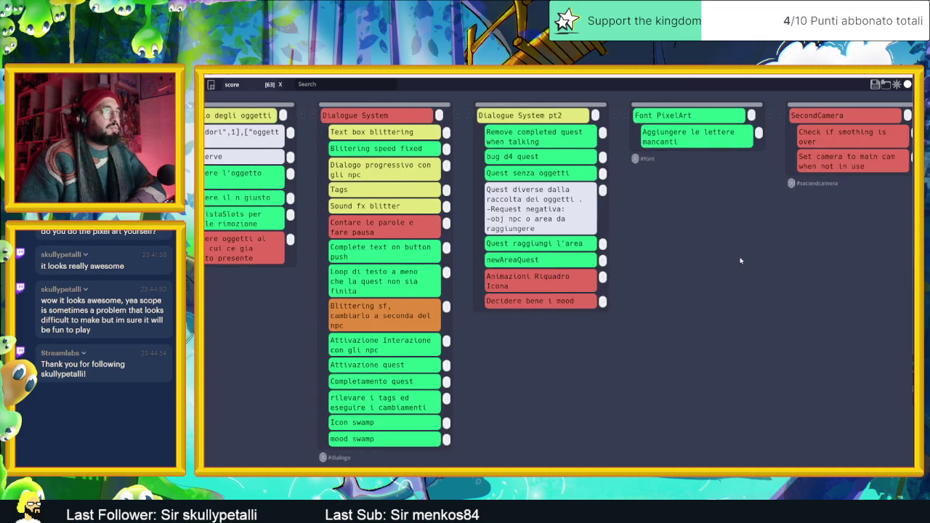
{"action": "scroll", "coordinate": [740, 260], "scroll_direction": "right", "scroll_amount": 5}
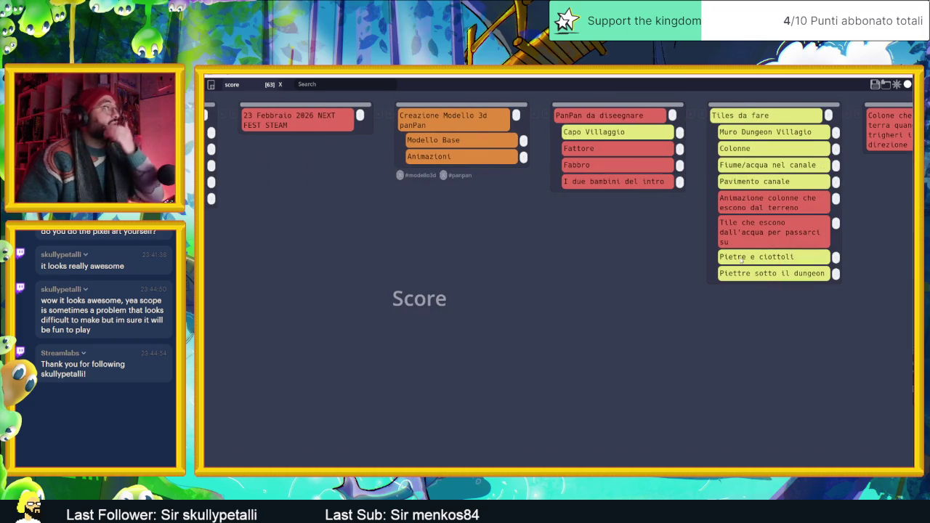
{"action": "scroll", "coordinate": [740, 260], "scroll_direction": "right", "scroll_amount": 6}
Step: Change the Fattore card in PanPan da disegnare from red to orange status
{"action": "scroll", "coordinate": [740, 260], "scroll_direction": "left", "scroll_amount": 2}
{"action": "scroll", "coordinate": [740, 260], "scroll_direction": "right", "scroll_amount": 2}
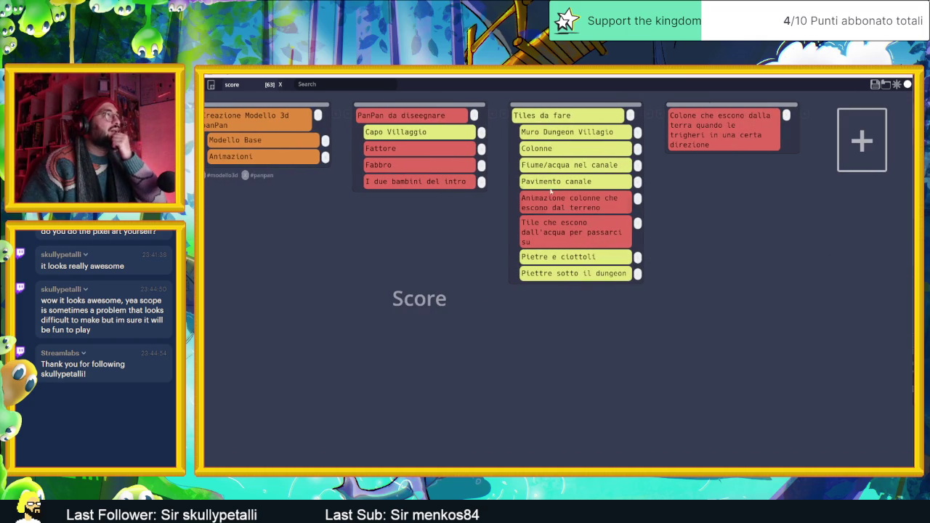
{"action": "left_click", "coordinate": [439, 152]}
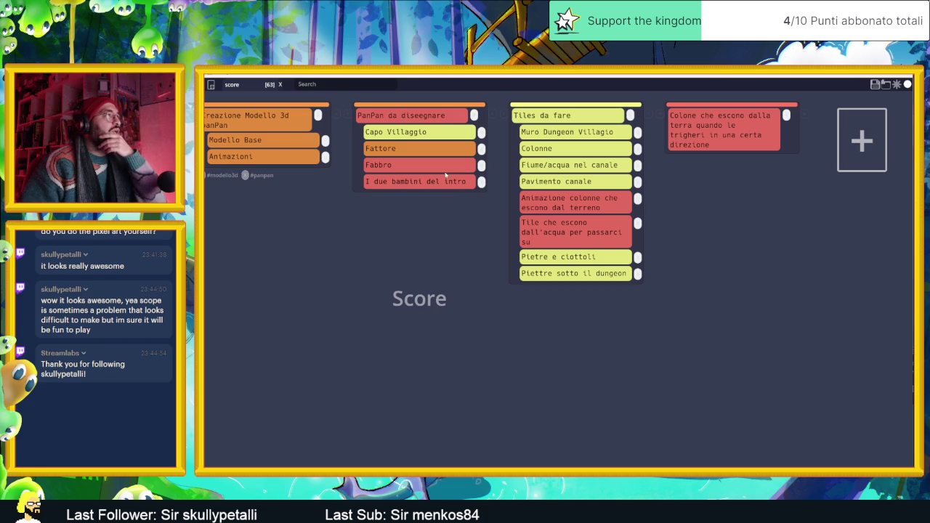
Step: Return the Fattore card to red and set the Fabbro card's status to yellow
{"action": "left_click", "coordinate": [428, 151]}
{"action": "left_click", "coordinate": [428, 152]}
{"action": "left_click", "coordinate": [428, 165]}
{"action": "left_click", "coordinate": [427, 164]}
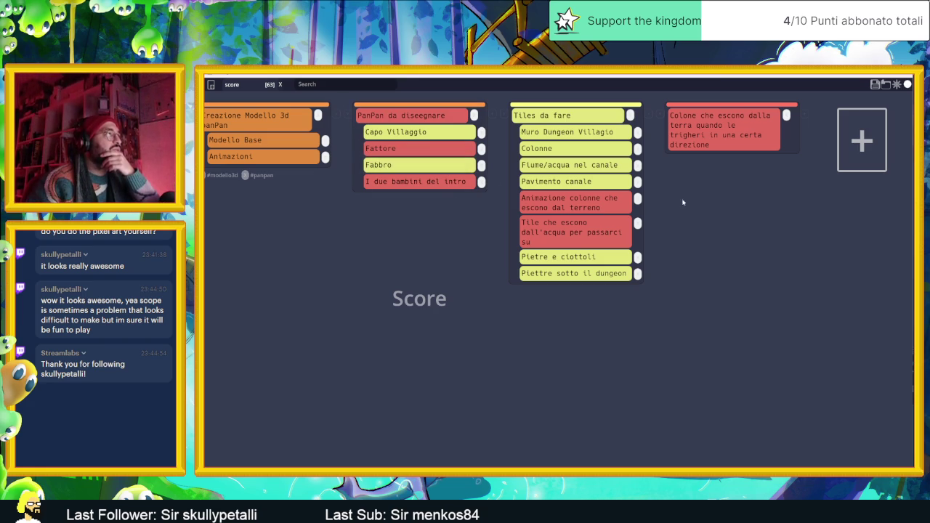
Step: Save the board over the existing Slide Dungeon.tasks file
{"action": "left_click", "coordinate": [874, 84]}
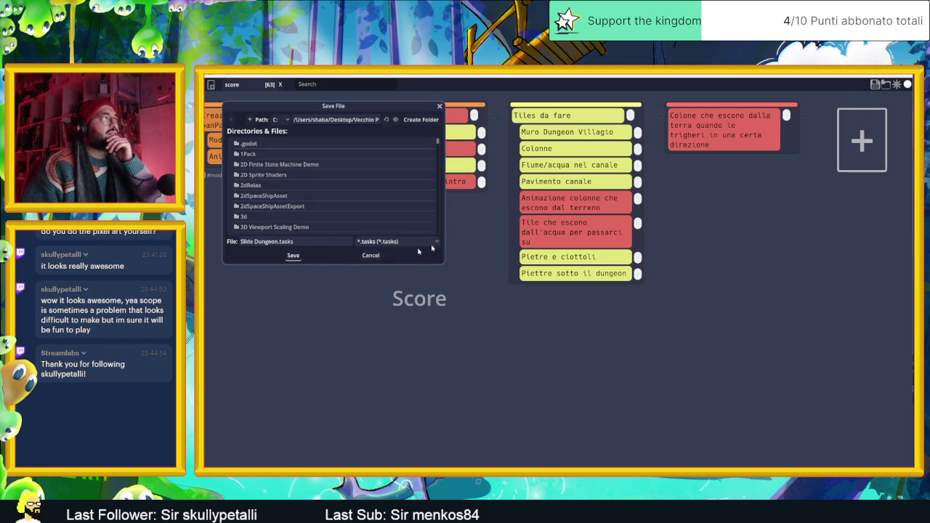
{"action": "left_click", "coordinate": [293, 256]}
{"action": "left_click", "coordinate": [502, 283]}
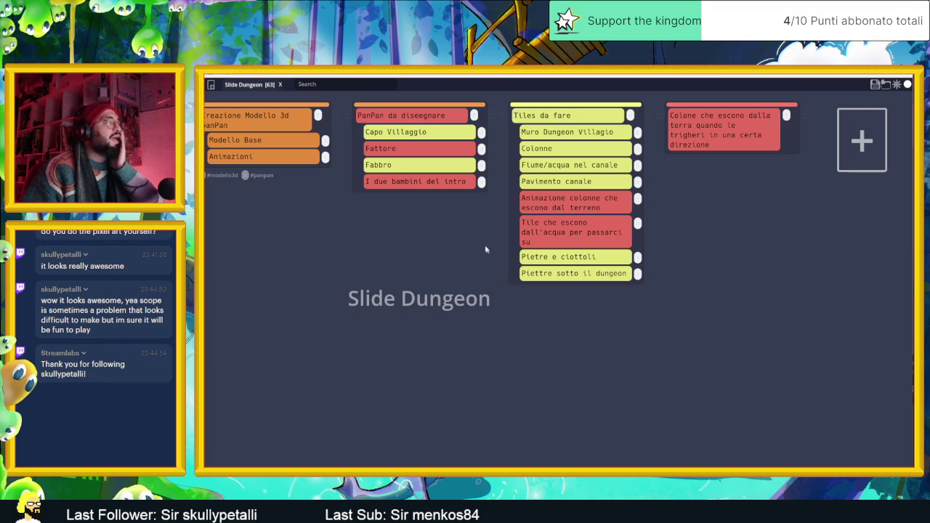
Step: Add a 'Helper' subtask above 'I due bambini del intro' in the PanPan column
{"action": "mouse_move", "coordinate": [459, 210]}
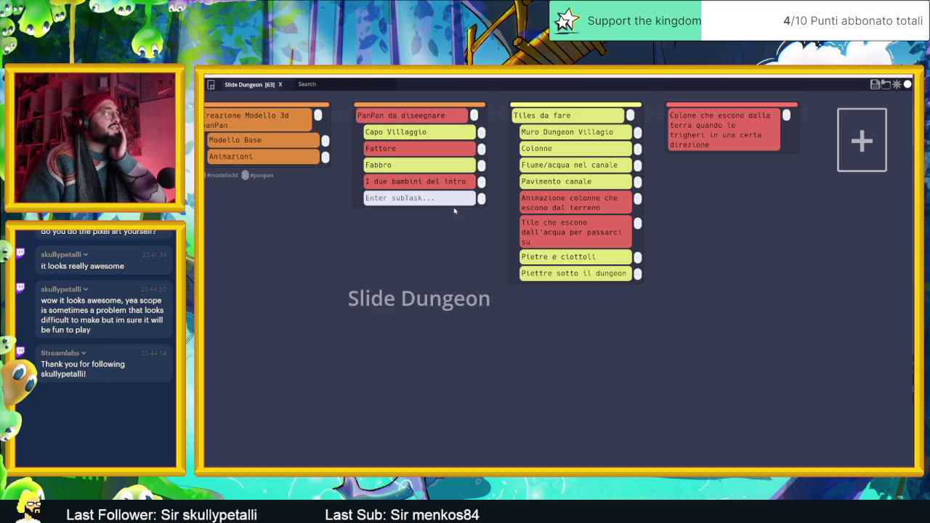
{"action": "left_click_drag", "start_coordinate": [403, 199], "coordinate": [403, 181]}
{"action": "type", "text": "Helper"}
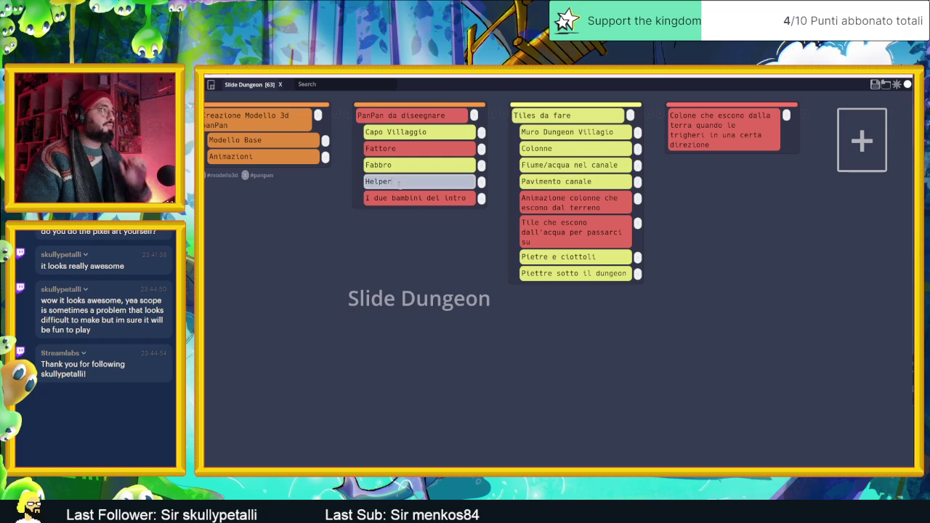
{"action": "left_click", "coordinate": [457, 278]}
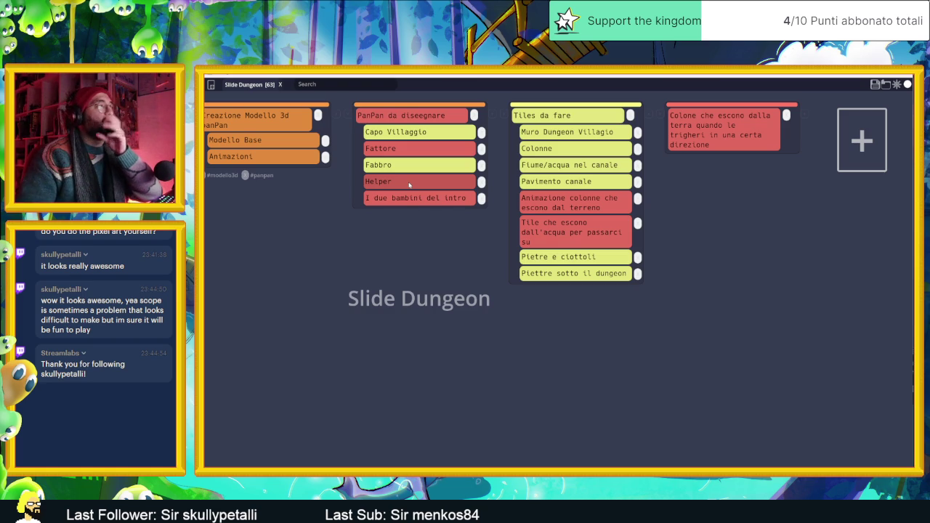
{"action": "left_click", "coordinate": [874, 83]}
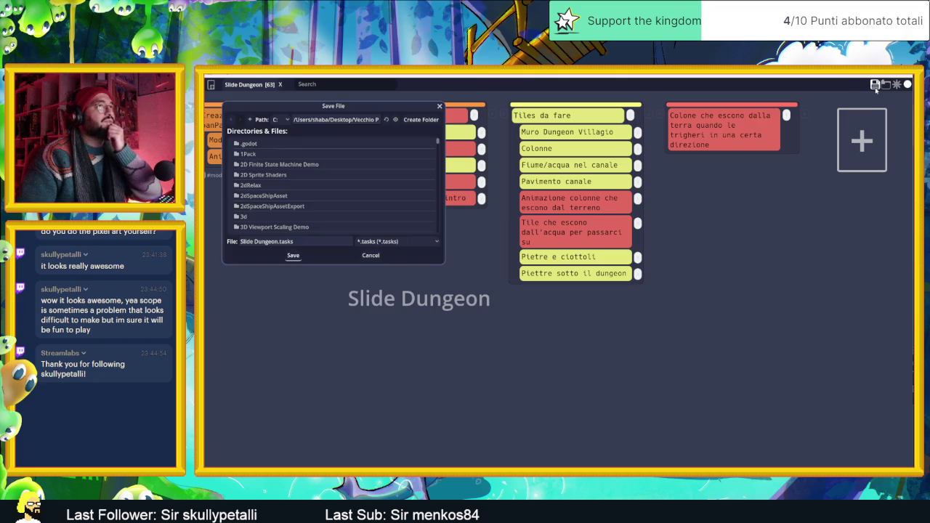
Step: Overwrite Slide Dungeon.tasks with the updated board and scroll left across its columns
{"action": "left_click", "coordinate": [292, 255]}
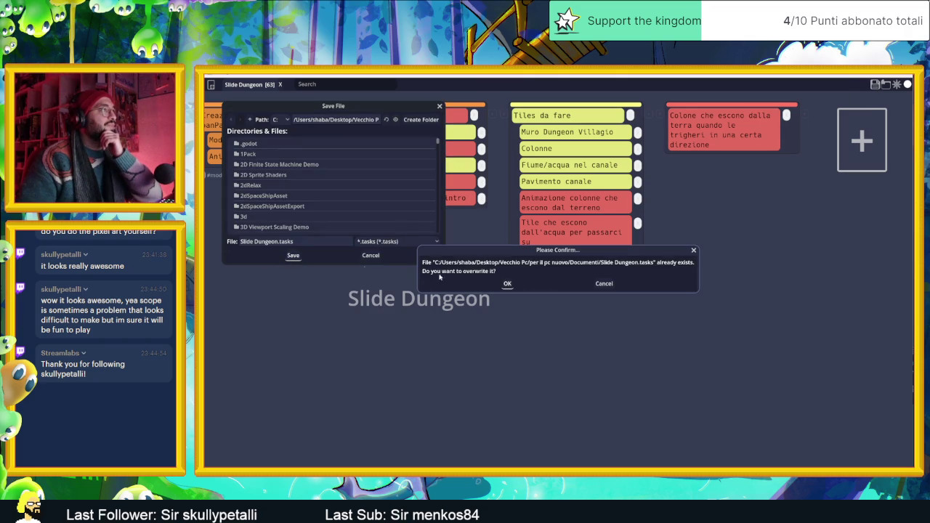
{"action": "left_click", "coordinate": [507, 284]}
{"action": "scroll", "coordinate": [499, 283], "scroll_direction": "left", "scroll_amount": 2}
{"action": "scroll", "coordinate": [499, 283], "scroll_direction": "right", "scroll_amount": 2}
{"action": "scroll", "coordinate": [724, 267], "scroll_direction": "left", "scroll_amount": 5}
{"action": "scroll", "coordinate": [751, 268], "scroll_direction": "left", "scroll_amount": 10}
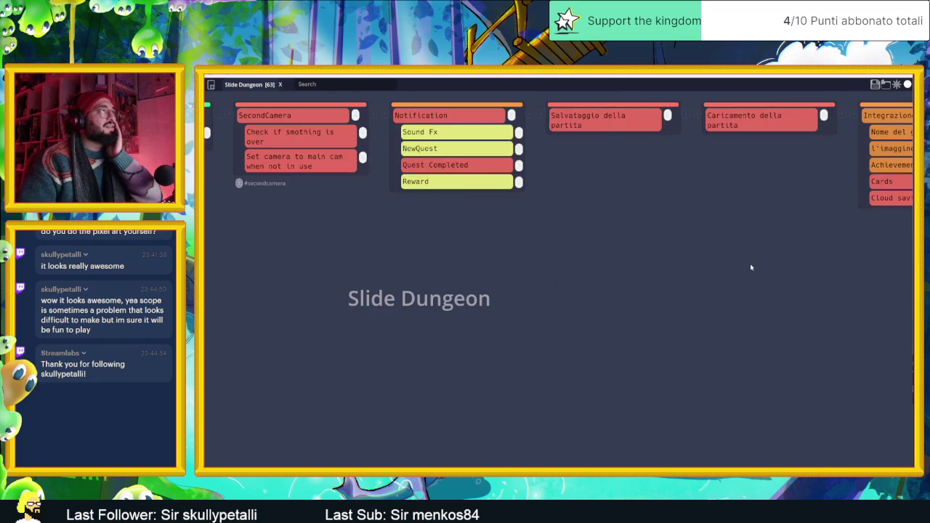
{"action": "scroll", "coordinate": [751, 267], "scroll_direction": "left", "scroll_amount": 10}
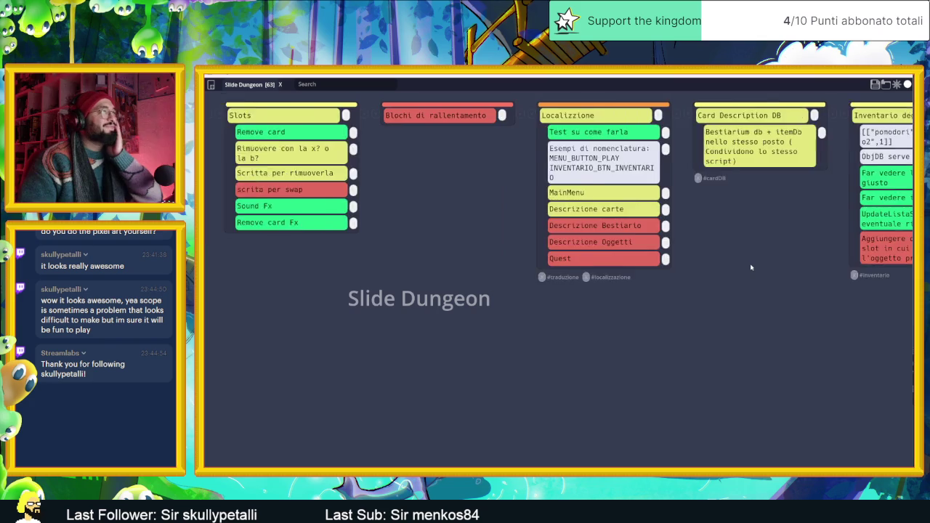
{"action": "scroll", "coordinate": [751, 268], "scroll_direction": "left", "scroll_amount": 10}
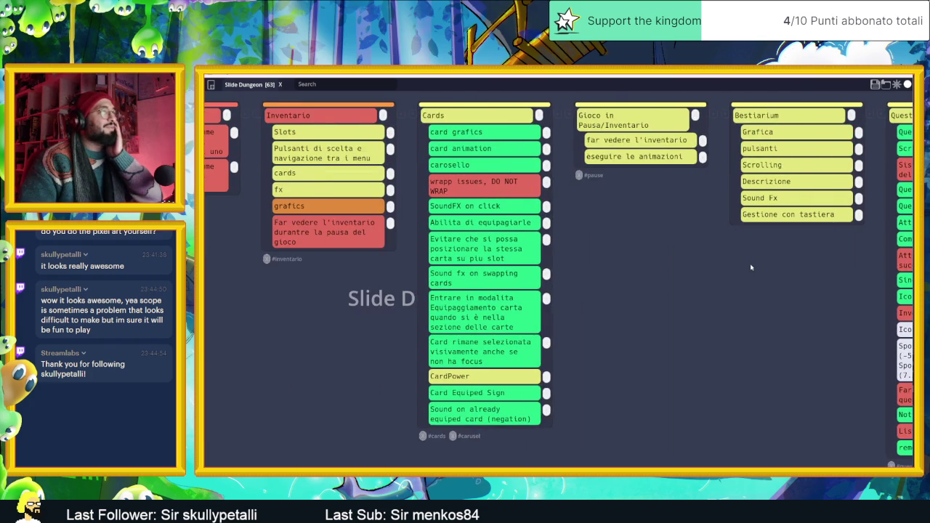
{"action": "scroll", "coordinate": [751, 267], "scroll_direction": "left", "scroll_amount": 10}
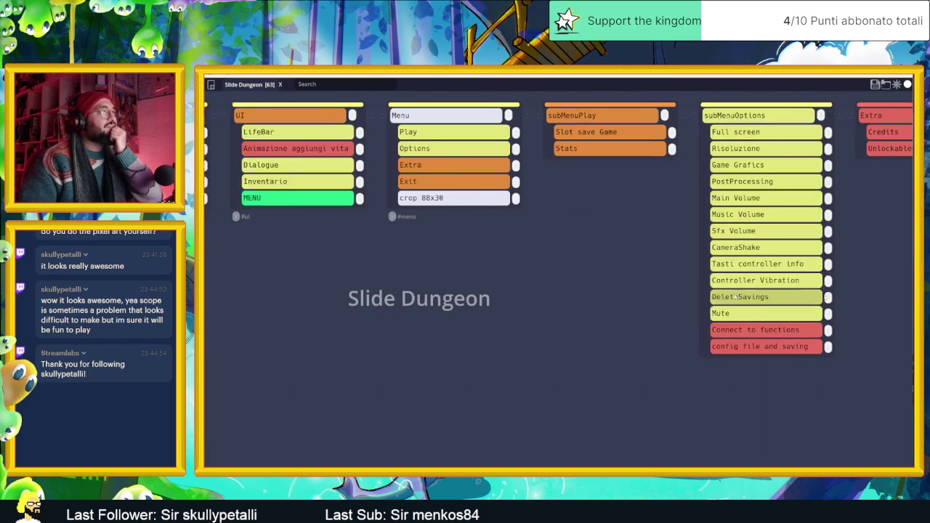
Step: Scroll back across the board and minimize Tasks 2.0 to reveal the Capovillaggio folder
{"action": "scroll", "coordinate": [724, 298], "scroll_direction": "left", "scroll_amount": 15}
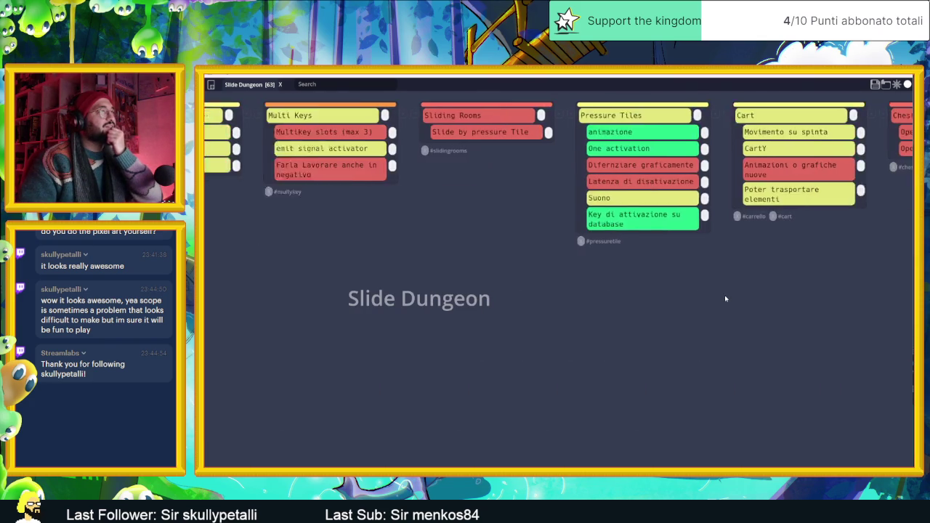
{"action": "scroll", "coordinate": [724, 297], "scroll_direction": "left", "scroll_amount": 15}
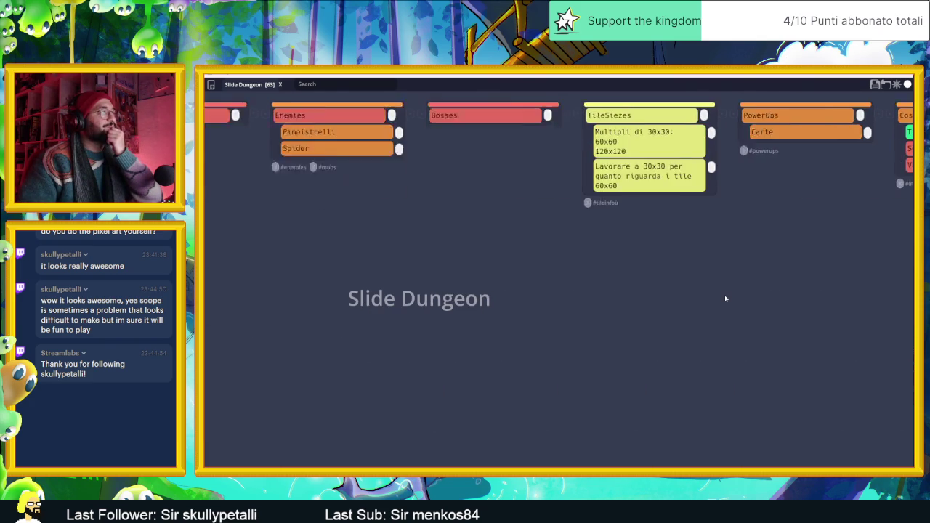
{"action": "scroll", "coordinate": [724, 298], "scroll_direction": "left", "scroll_amount": 4}
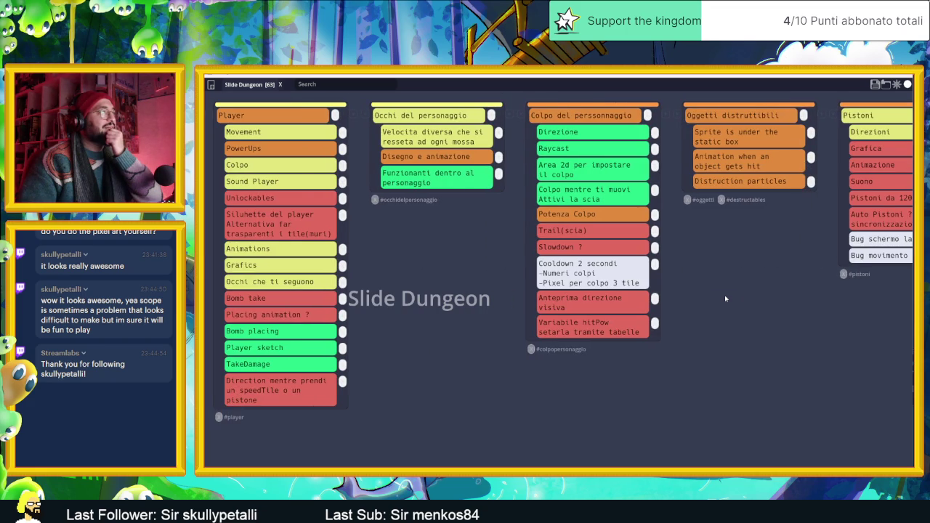
{"action": "scroll", "coordinate": [725, 297], "scroll_direction": "right", "scroll_amount": 15}
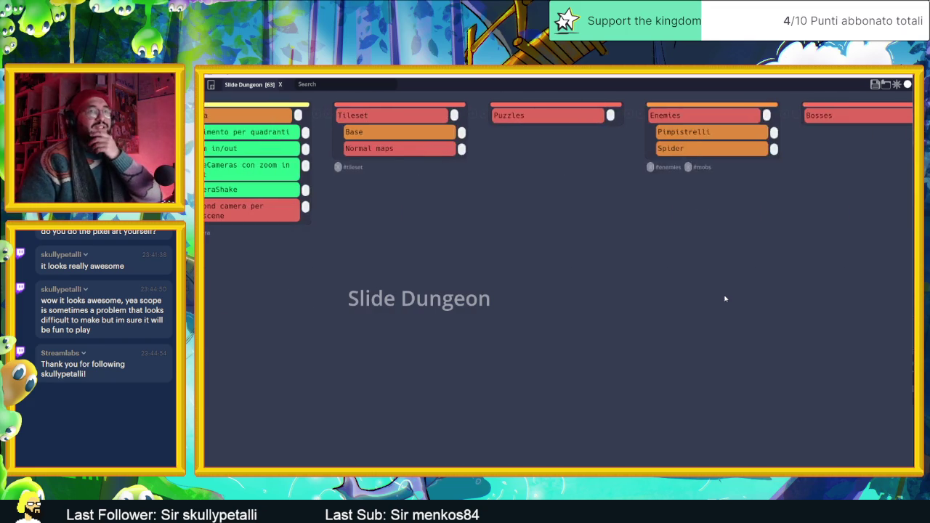
{"action": "scroll", "coordinate": [730, 300], "scroll_direction": "right", "scroll_amount": 15}
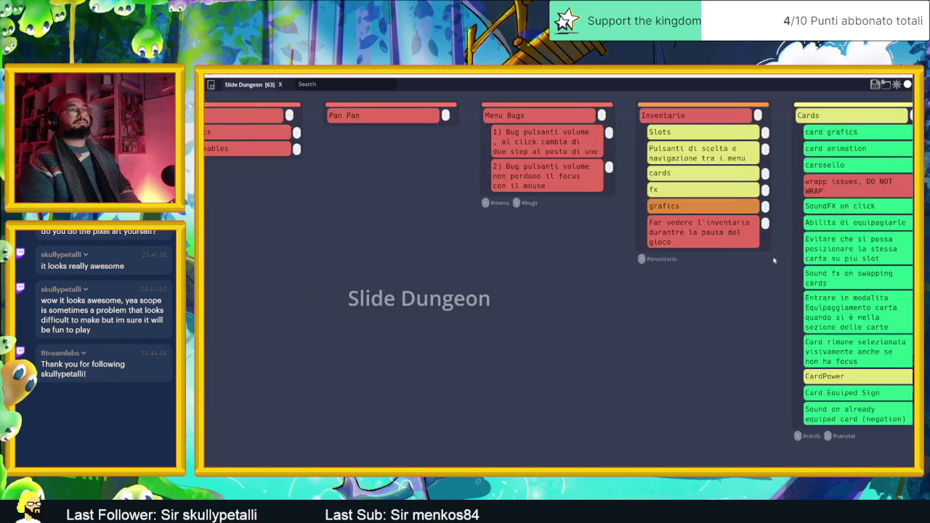
{"action": "scroll", "coordinate": [789, 225], "scroll_direction": "right", "scroll_amount": 5}
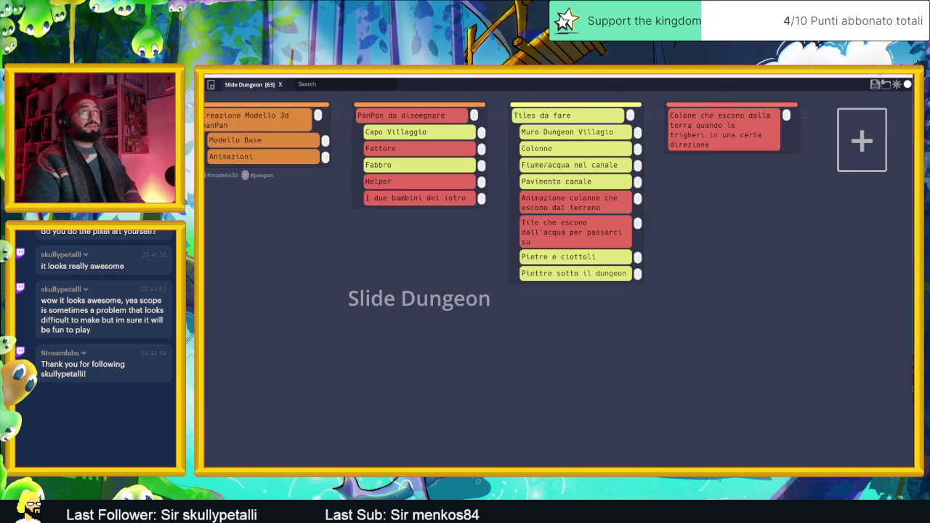
{"action": "left_click", "coordinate": [885, 85]}
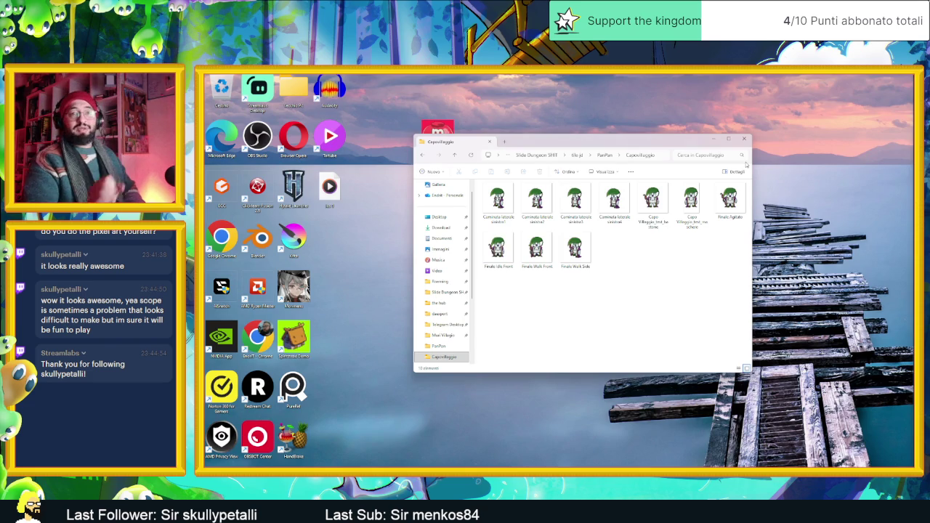